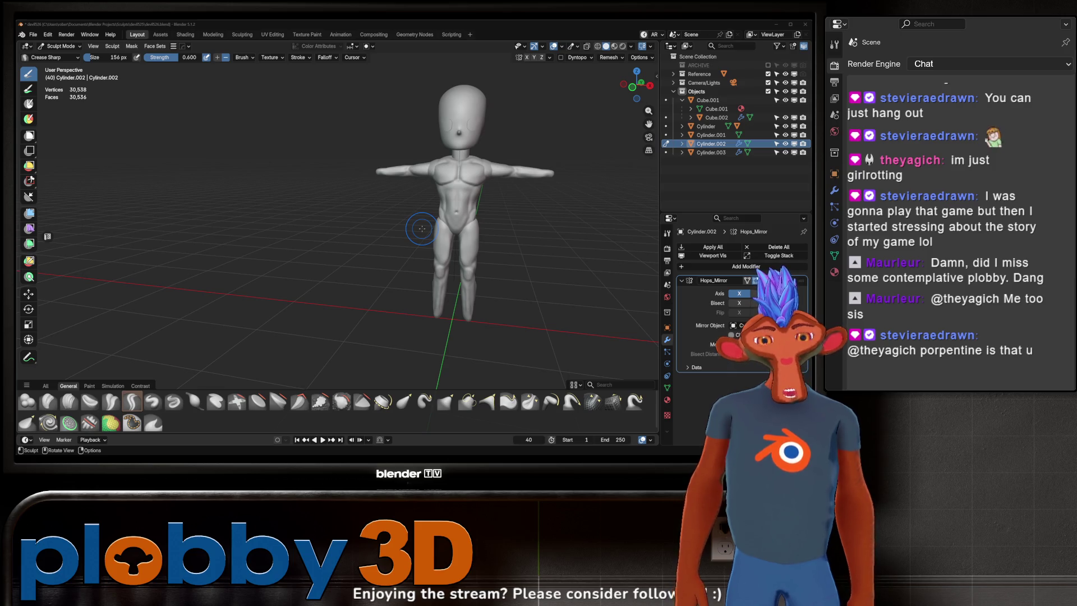
# - Inspect the figure's back, then make the head (Cylinder) the sculpted object with Alt+Q
pyautogui.moveTo(422, 228)
pyautogui.mouseDown(button='middle')
pyautogui.moveTo(470, 267)
pyautogui.moveTo(493, 263)
pyautogui.moveTo(482, 254)
pyautogui.moveTo(530, 249)
pyautogui.moveTo(550, 169)
pyautogui.moveTo(460, 270)
pyautogui.moveTo(423, 254)
pyautogui.moveTo(469, 202)
pyautogui.mouseUp(button='middle')
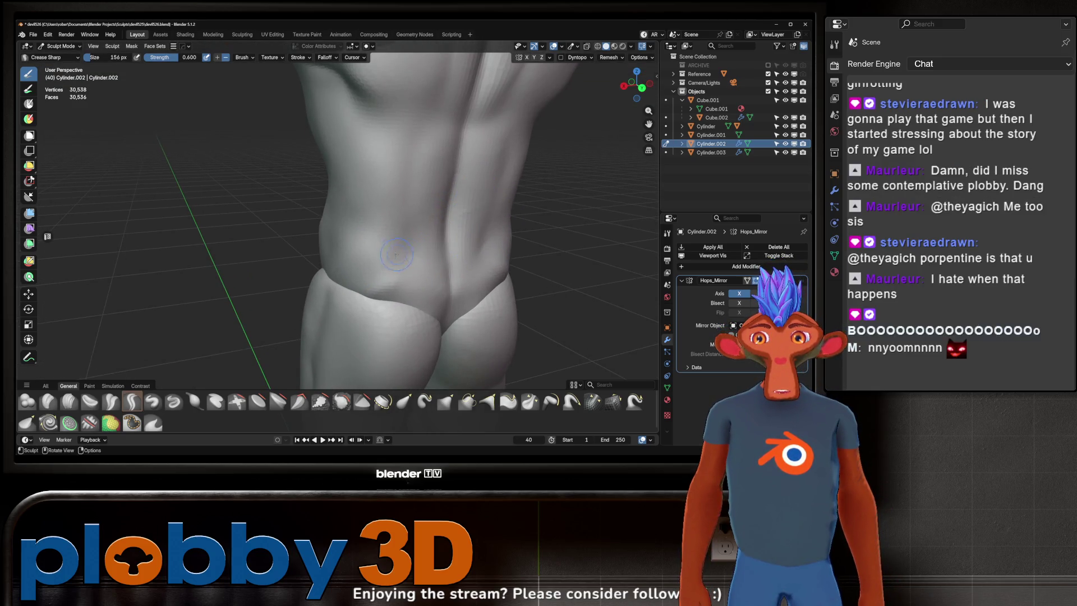
pyautogui.moveTo(396, 277); pyautogui.dragTo(385, 290, button='middle')
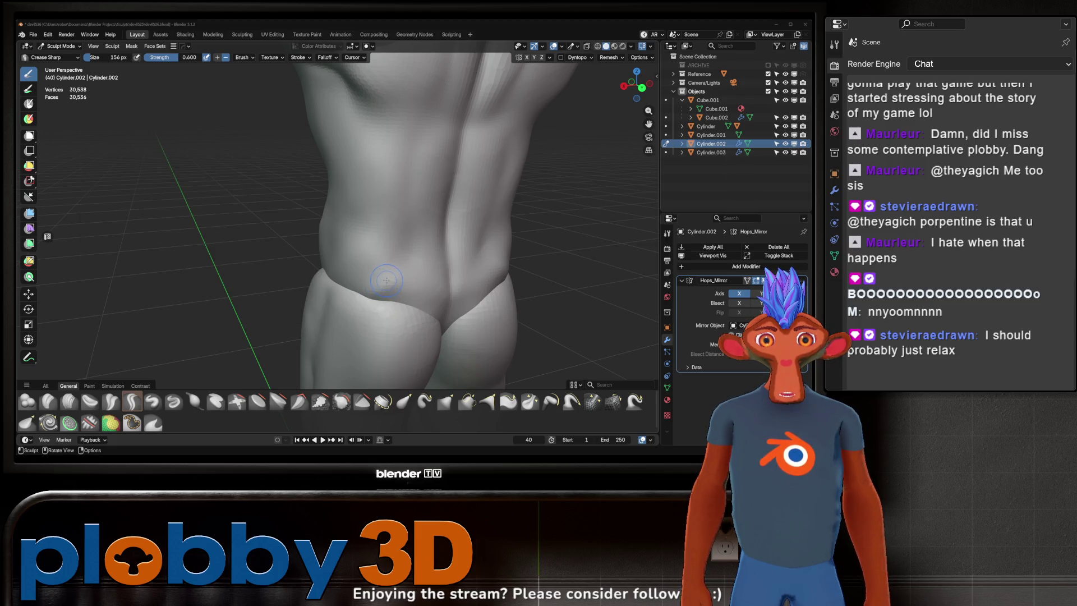
pyautogui.hotkey('alt', 'q')
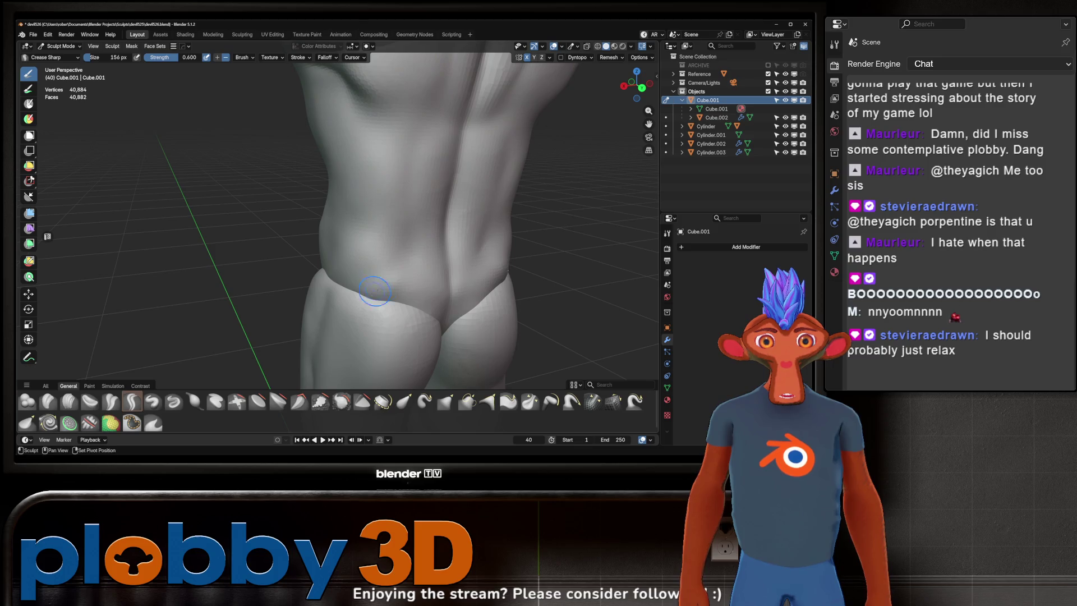
pyautogui.moveTo(411, 196)
pyautogui.mouseDown(button='middle')
pyautogui.moveTo(428, 235)
pyautogui.moveTo(439, 230)
pyautogui.moveTo(401, 213)
pyautogui.moveTo(405, 229)
pyautogui.moveTo(381, 230)
pyautogui.moveTo(387, 247)
pyautogui.moveTo(399, 232)
pyautogui.moveTo(332, 225)
pyautogui.moveTo(387, 227)
pyautogui.moveTo(375, 225)
pyautogui.moveTo(404, 204)
pyautogui.mouseUp(button='middle')
pyautogui.scroll(-3, 388, 247)
pyautogui.scroll(2, 404, 239)
pyautogui.hotkey('alt', 'q')
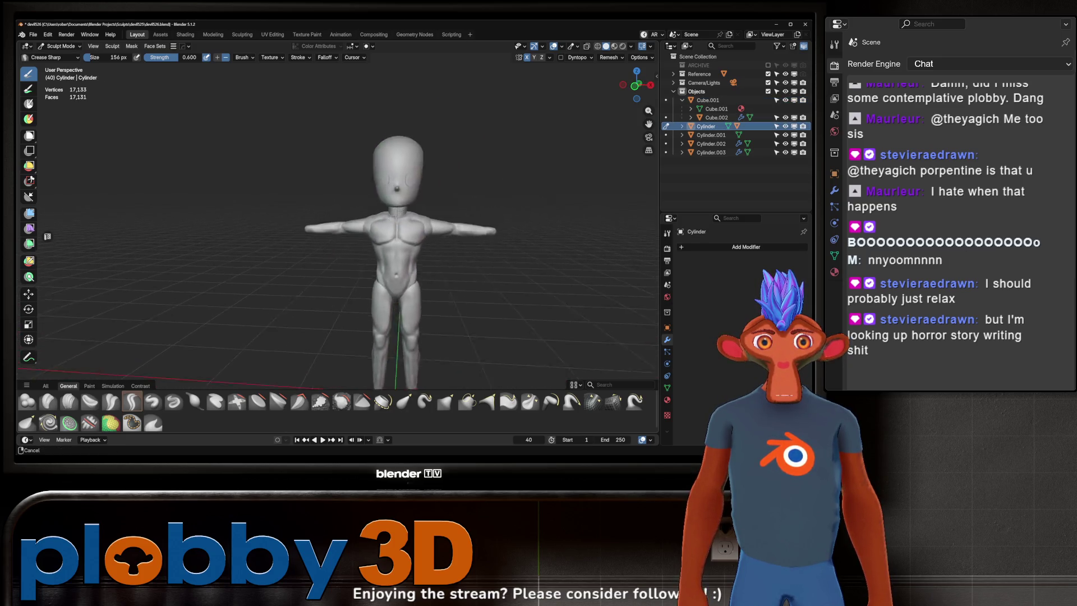
# - Carve a mouth crease across the lower head and undo the unwanted lip stroke
pyautogui.scroll(4, 425, 197)
pyautogui.moveTo(399, 229); pyautogui.dragTo(429, 215, button='middle')
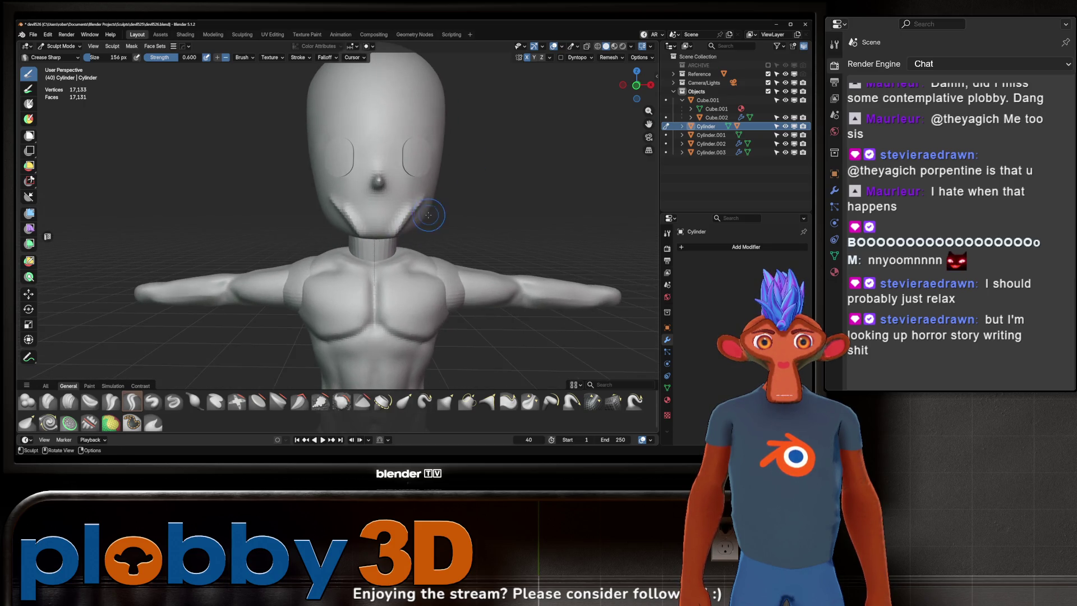
pyautogui.moveTo(354, 206); pyautogui.dragTo(418, 209)
pyautogui.moveTo(408, 219)
pyautogui.mouseDown(button='middle')
pyautogui.moveTo(360, 235)
pyautogui.moveTo(416, 230)
pyautogui.moveTo(380, 211)
pyautogui.moveTo(410, 210)
pyautogui.mouseUp(button='middle')
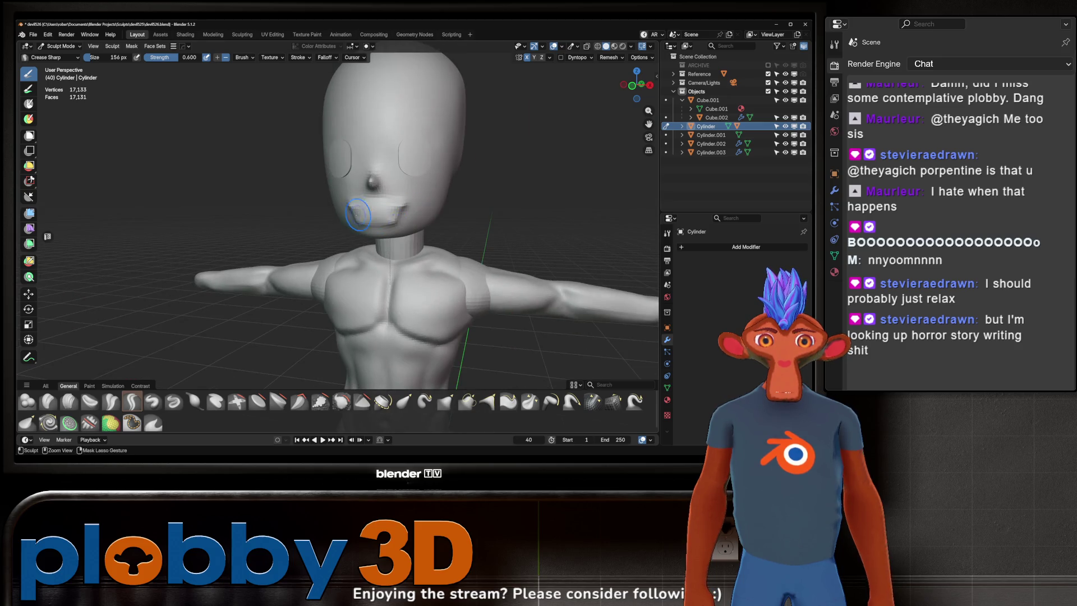
pyautogui.moveTo(375, 217)
pyautogui.mouseDown(button='middle')
pyautogui.moveTo(415, 214)
pyautogui.moveTo(345, 212)
pyautogui.moveTo(429, 219)
pyautogui.mouseUp(button='middle')
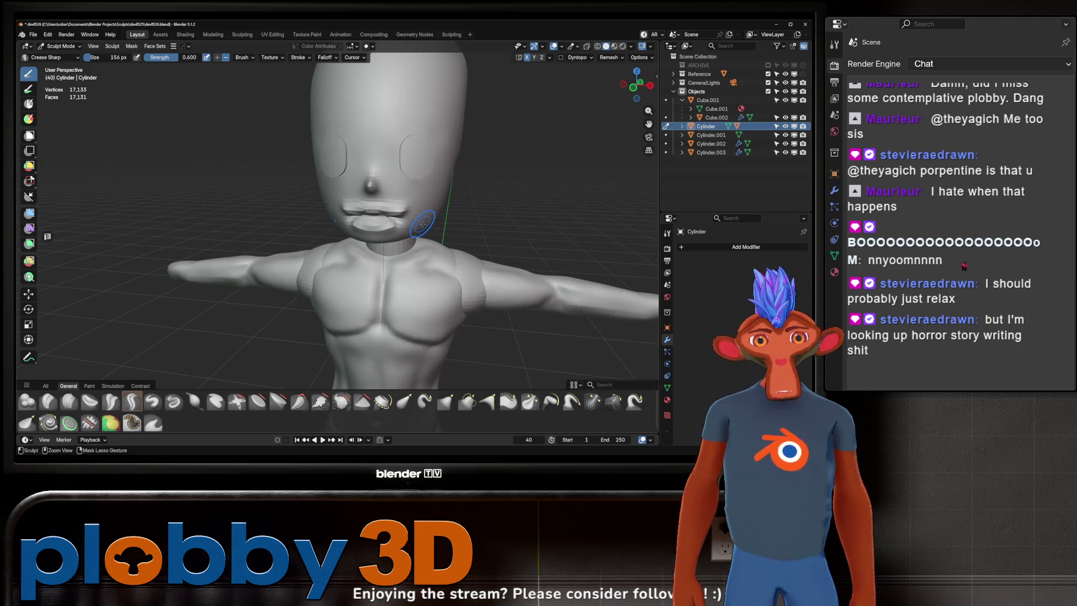
pyautogui.hotkey('ctrl', 'z')
pyautogui.hotkey('ctrl', 'z')
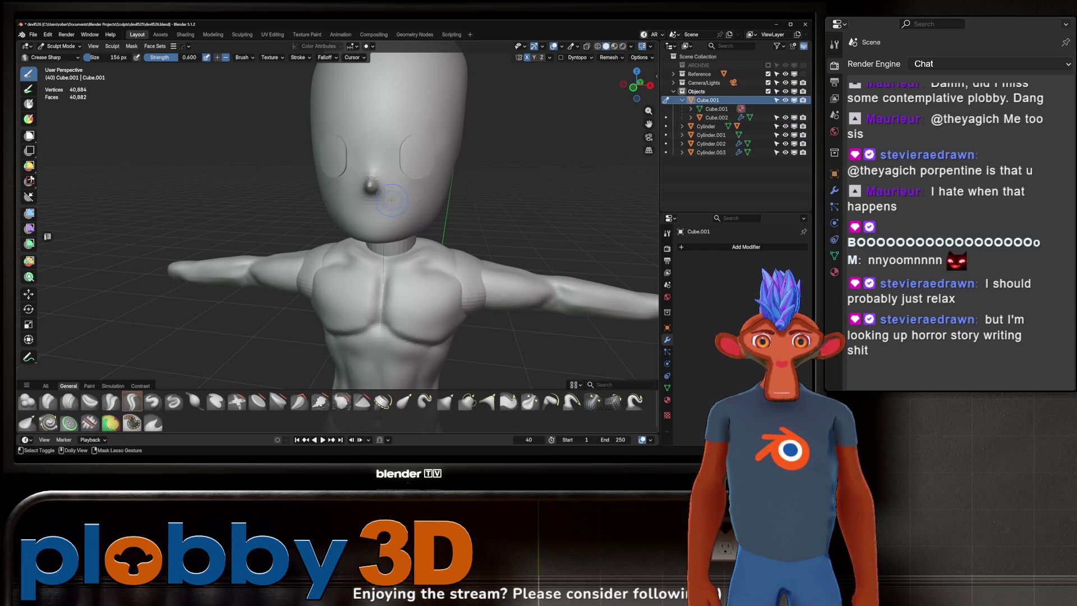
pyautogui.hotkey('ctrl', 'shift', 'z')
# - Orbit around the head and upper body to check the mouth crease
pyautogui.moveTo(391, 200)
pyautogui.mouseDown(button='middle')
pyautogui.moveTo(339, 182)
pyautogui.moveTo(362, 145)
pyautogui.moveTo(329, 186)
pyautogui.moveTo(365, 159)
pyautogui.moveTo(372, 187)
pyautogui.moveTo(359, 213)
pyautogui.moveTo(373, 180)
pyautogui.moveTo(385, 180)
pyautogui.moveTo(367, 192)
pyautogui.moveTo(403, 184)
pyautogui.moveTo(347, 193)
pyautogui.moveTo(376, 168)
pyautogui.moveTo(381, 189)
pyautogui.mouseUp(button='middle')
pyautogui.scroll(3, 376, 188)
pyautogui.scroll(-3, 367, 193)
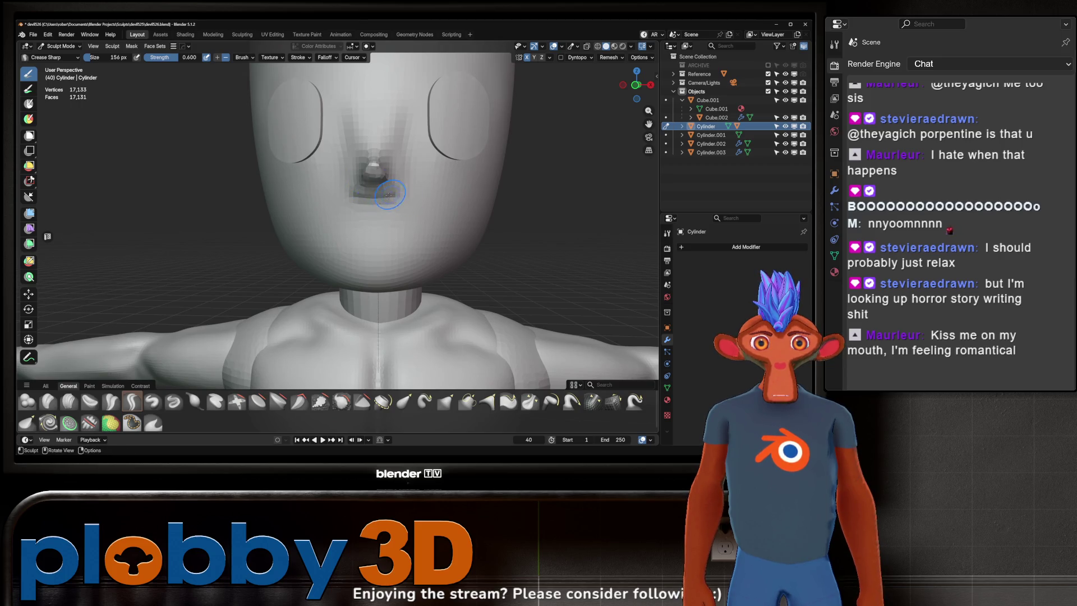
pyautogui.moveTo(405, 195); pyautogui.dragTo(323, 197, button='middle')
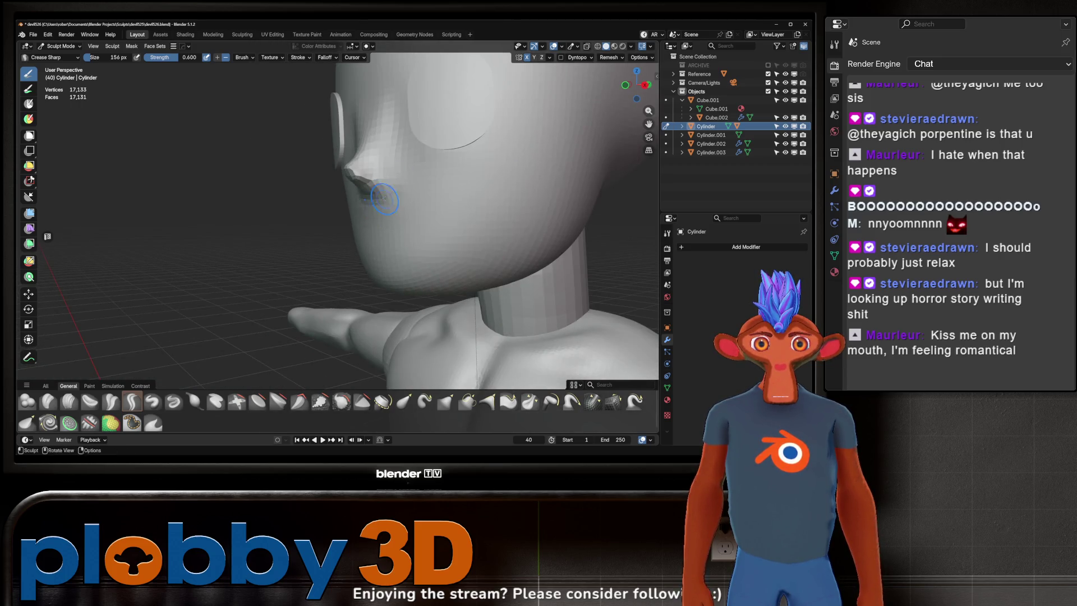
pyautogui.moveTo(396, 183)
pyautogui.mouseDown(button='middle')
pyautogui.moveTo(360, 163)
pyautogui.moveTo(367, 222)
pyautogui.moveTo(327, 204)
pyautogui.moveTo(393, 207)
pyautogui.moveTo(388, 177)
pyautogui.mouseUp(button='middle')
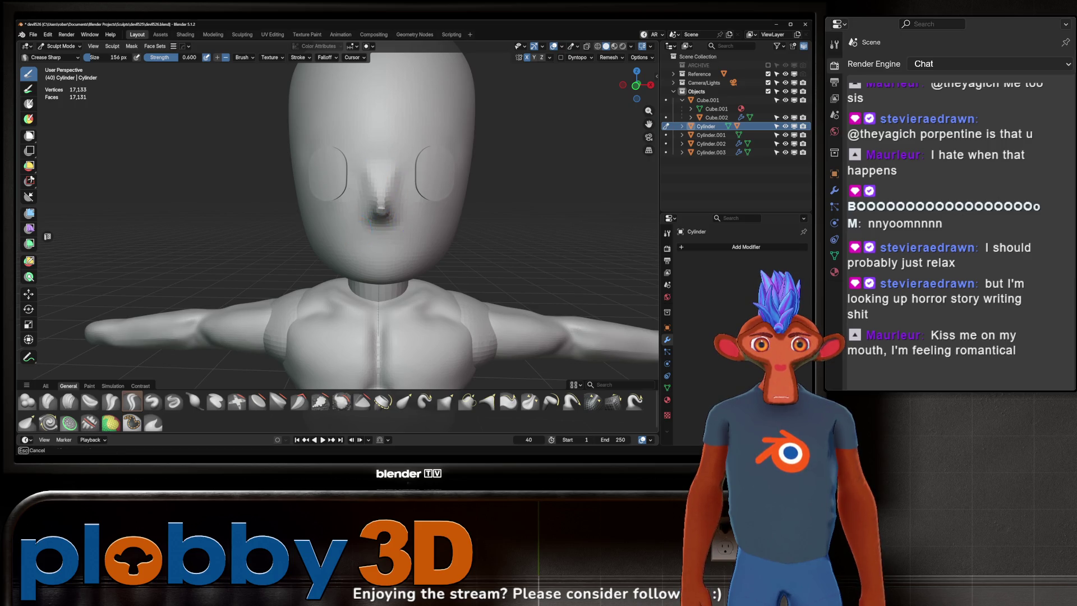
pyautogui.scroll(-4, 437, 181)
pyautogui.moveTo(436, 180)
pyautogui.mouseDown(button='middle')
pyautogui.moveTo(413, 184)
pyautogui.moveTo(443, 187)
pyautogui.moveTo(349, 191)
pyautogui.moveTo(461, 197)
pyautogui.moveTo(469, 185)
pyautogui.mouseUp(button='middle')
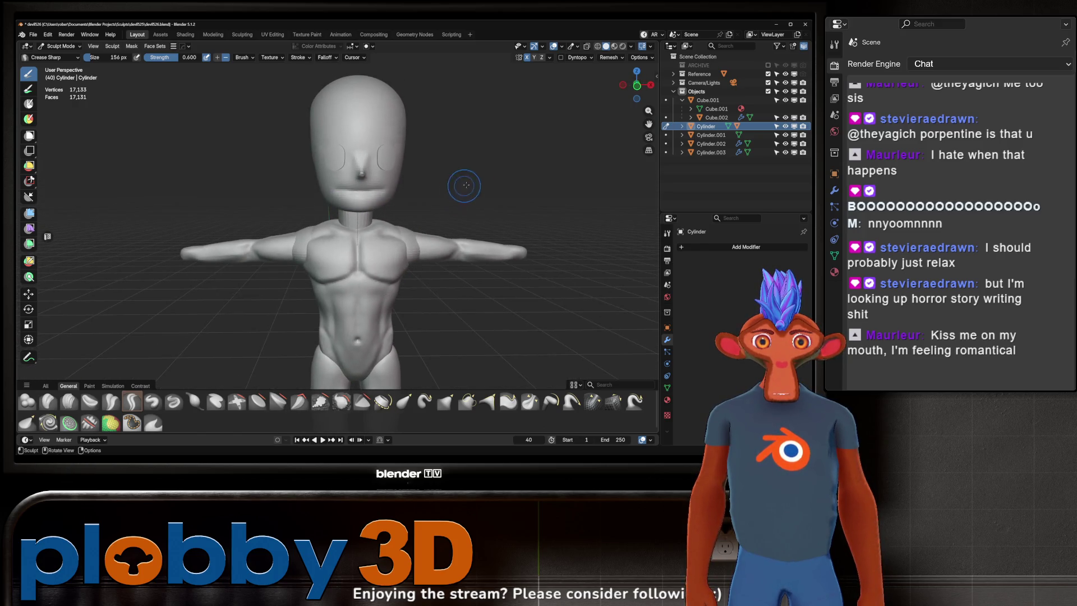
pyautogui.click(614, 46)
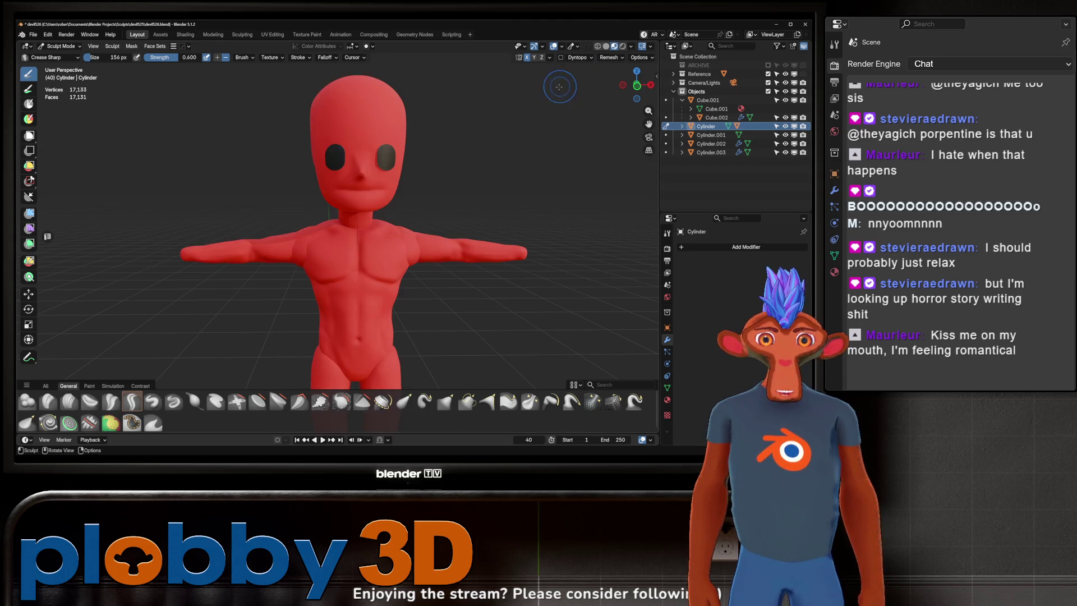
pyautogui.moveTo(503, 108)
pyautogui.mouseDown(button='middle')
pyautogui.moveTo(481, 125)
pyautogui.moveTo(490, 137)
pyautogui.moveTo(474, 103)
pyautogui.moveTo(518, 88)
pyautogui.moveTo(445, 204)
pyautogui.moveTo(441, 154)
pyautogui.moveTo(460, 157)
pyautogui.moveTo(498, 127)
pyautogui.moveTo(483, 236)
pyautogui.moveTo(469, 106)
pyautogui.mouseUp(button='middle')
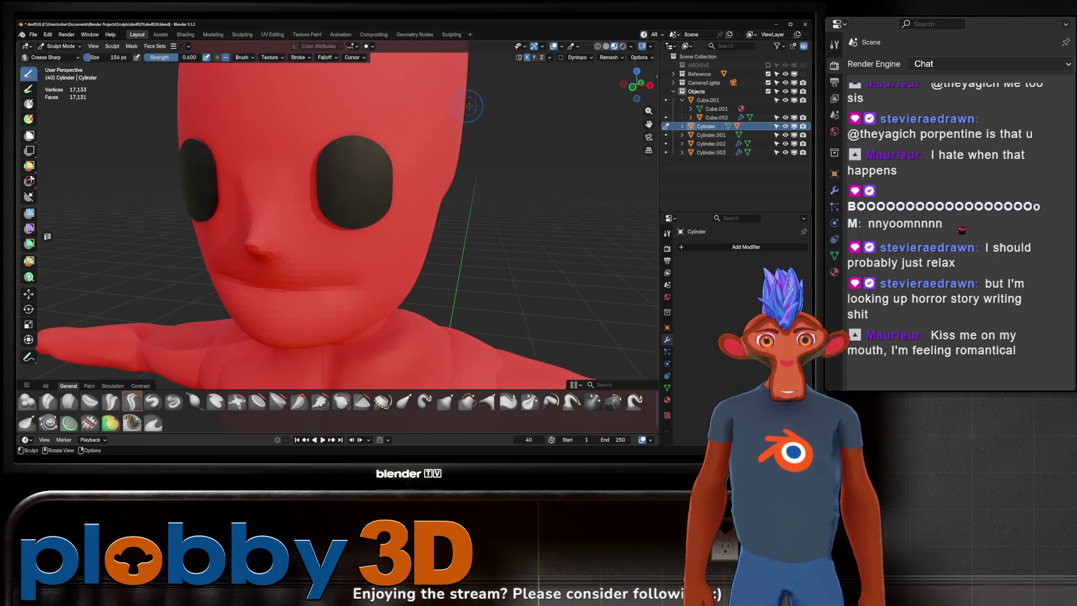
pyautogui.click(606, 47)
pyautogui.moveTo(443, 151)
pyautogui.mouseDown(button='middle')
pyautogui.moveTo(454, 132)
pyautogui.moveTo(457, 143)
pyautogui.moveTo(325, 181)
pyautogui.moveTo(371, 185)
pyautogui.moveTo(394, 227)
pyautogui.moveTo(365, 168)
pyautogui.moveTo(355, 212)
pyautogui.mouseUp(button='middle')
pyautogui.scroll(-2, 395, 226)
# - From a close front view, stroke the Crease Sharp brush again along the mouth below the nose
pyautogui.scroll(3, 378, 149)
pyautogui.moveTo(377, 150); pyautogui.dragTo(365, 148, button='middle')
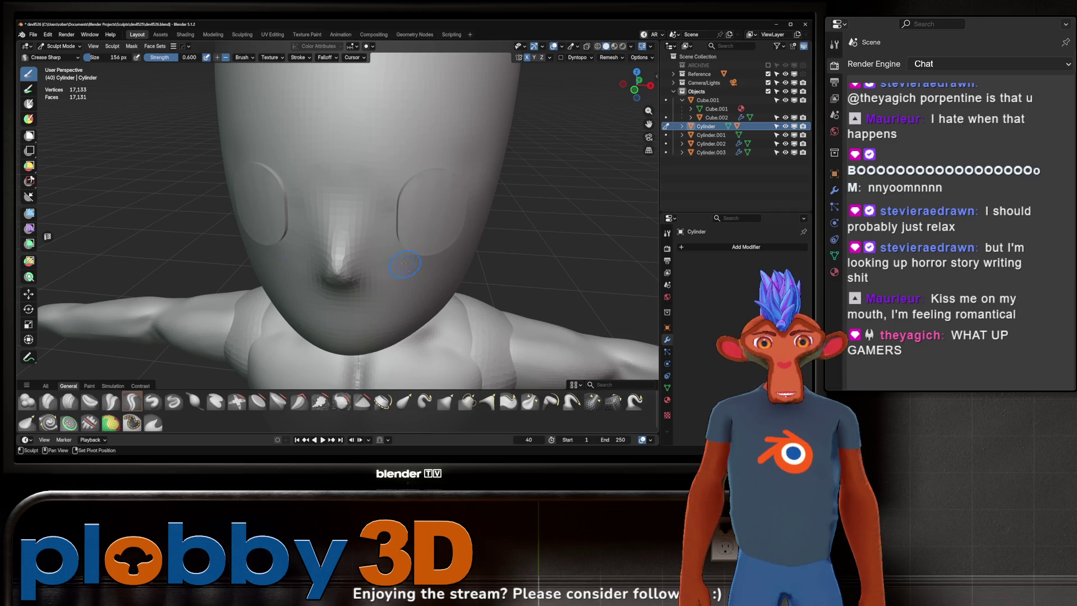
pyautogui.scroll(-2, 376, 137)
pyautogui.moveTo(373, 180)
pyautogui.mouseDown(button='middle')
pyautogui.moveTo(372, 156)
pyautogui.moveTo(363, 191)
pyautogui.moveTo(385, 259)
pyautogui.mouseUp(button='middle')
pyautogui.moveTo(370, 199); pyautogui.dragTo(370, 259, button='middle')
pyautogui.keyDown('ctrl'); pyautogui.moveTo(356, 254); pyautogui.dragTo(376, 260); pyautogui.keyUp('ctrl')
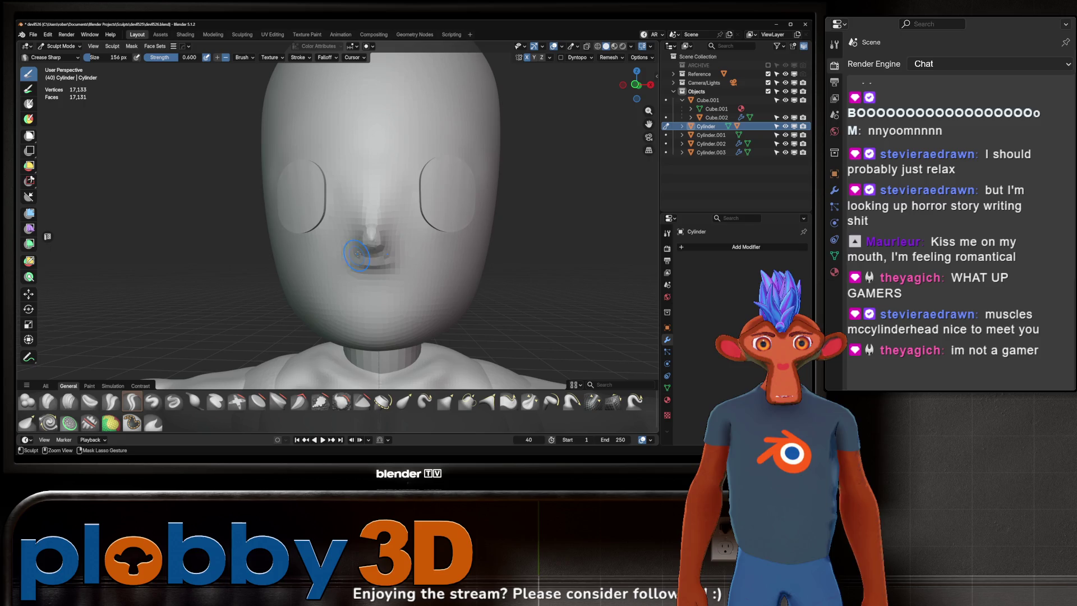
pyautogui.moveTo(357, 242)
pyautogui.mouseDown(button='middle')
pyautogui.moveTo(399, 244)
pyautogui.moveTo(348, 244)
pyautogui.moveTo(334, 223)
pyautogui.moveTo(353, 202)
pyautogui.moveTo(357, 245)
pyautogui.mouseUp(button='middle')
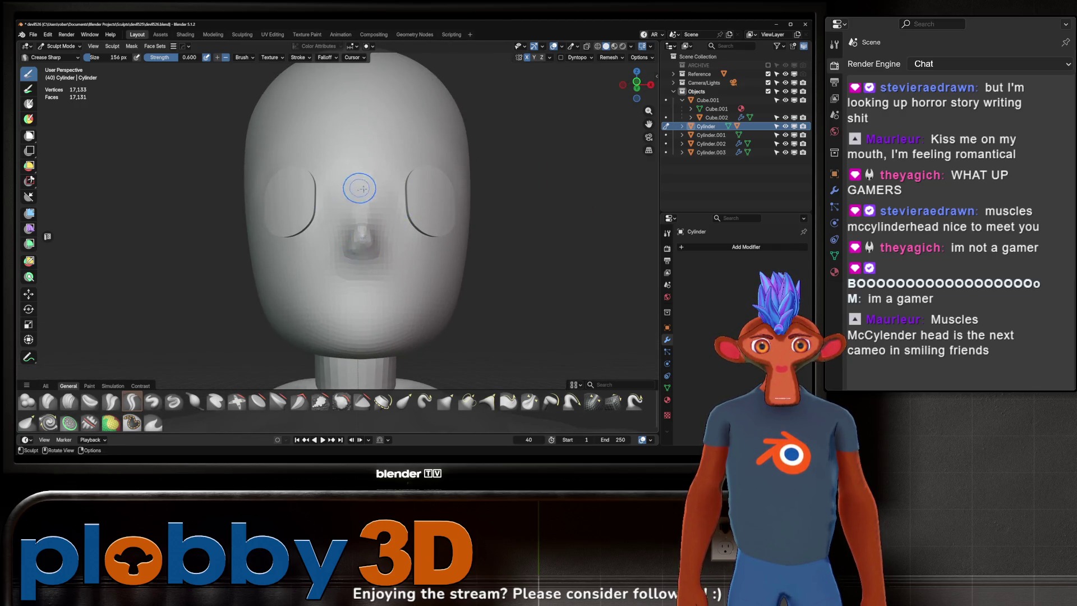
pyautogui.moveTo(360, 188)
pyautogui.mouseDown(button='middle')
pyautogui.moveTo(423, 211)
pyautogui.moveTo(381, 190)
pyautogui.moveTo(339, 231)
pyautogui.mouseUp(button='middle')
# - Reshape the nose with the Grab brush
pyautogui.press('g')
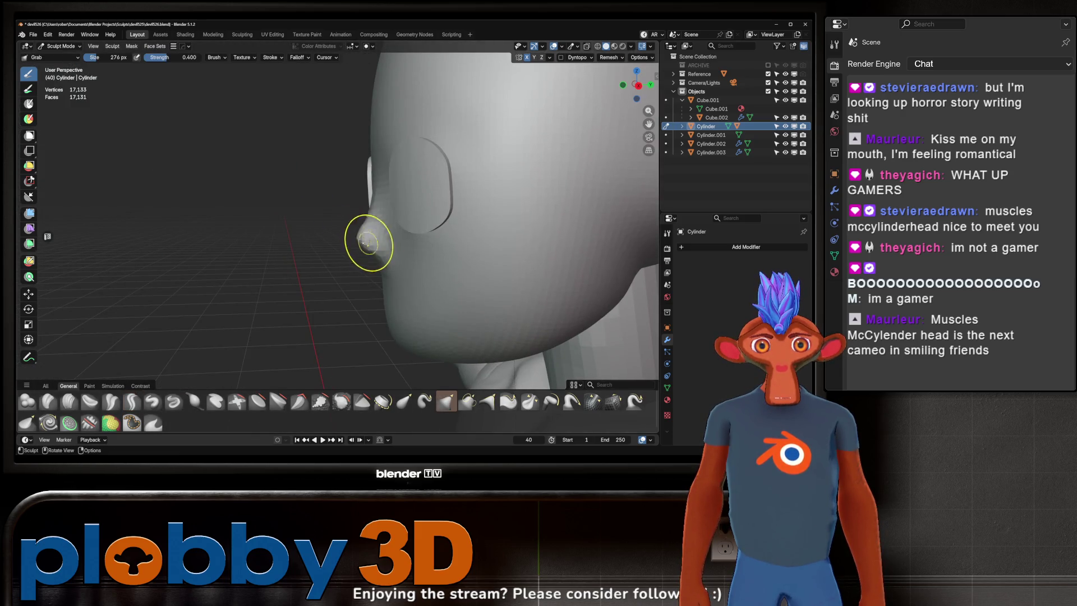
pyautogui.moveTo(368, 244); pyautogui.dragTo(363, 239)
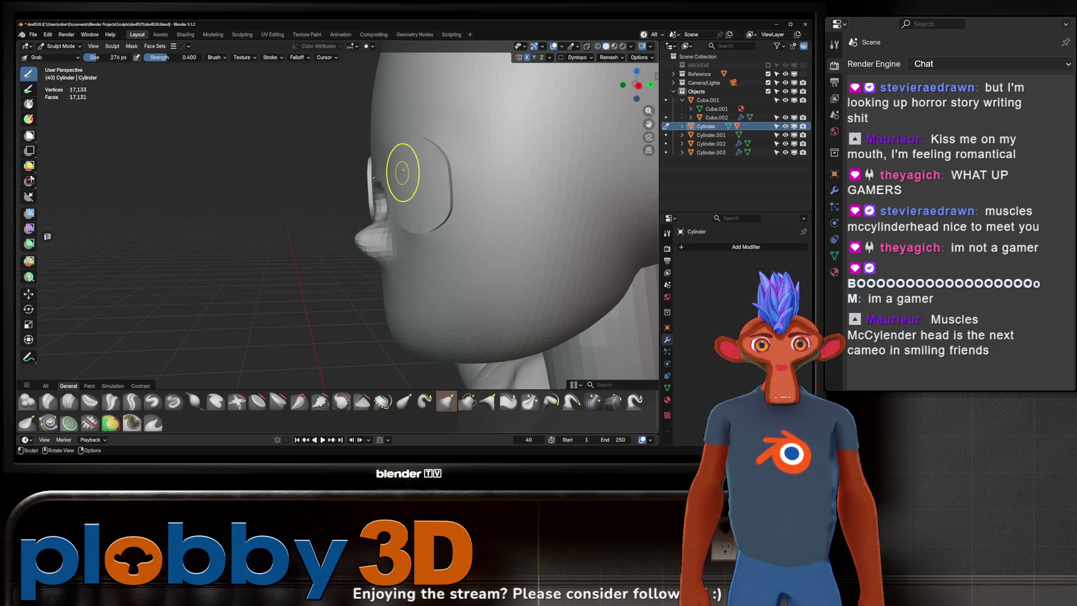
pyautogui.moveTo(409, 180)
pyautogui.mouseDown(button='middle')
pyautogui.moveTo(455, 210)
pyautogui.moveTo(414, 180)
pyautogui.moveTo(345, 179)
pyautogui.moveTo(433, 233)
pyautogui.mouseUp(button='middle')
pyautogui.scroll(-3, 432, 233)
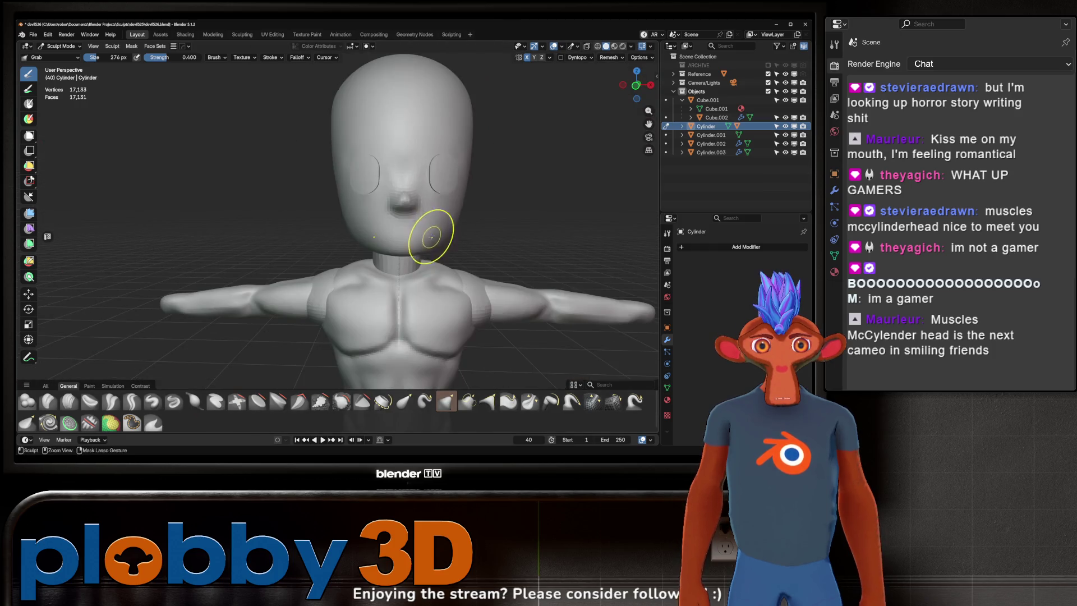
pyautogui.keyDown('shift'); pyautogui.moveTo(422, 175); pyautogui.dragTo(390, 170, button='middle'); pyautogui.keyUp('shift')
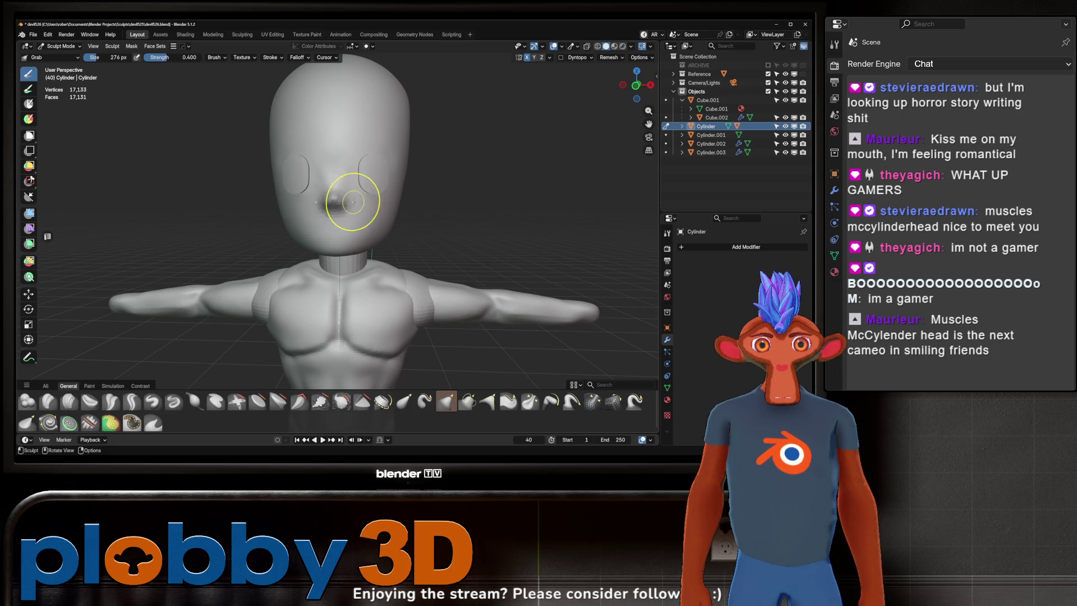
# - Drag both ear areas outward into pointed horns, then select the Pull brush
pyautogui.moveTo(377, 194)
pyautogui.mouseDown(button='middle')
pyautogui.moveTo(353, 203)
pyautogui.moveTo(473, 153)
pyautogui.moveTo(344, 159)
pyautogui.moveTo(413, 159)
pyautogui.moveTo(422, 211)
pyautogui.moveTo(415, 188)
pyautogui.mouseUp(button='middle')
pyautogui.moveTo(345, 179)
pyautogui.mouseDown(button='middle')
pyautogui.moveTo(445, 157)
pyautogui.moveTo(456, 173)
pyautogui.moveTo(447, 161)
pyautogui.moveTo(468, 129)
pyautogui.moveTo(478, 137)
pyautogui.moveTo(476, 154)
pyautogui.moveTo(429, 173)
pyautogui.moveTo(437, 160)
pyautogui.moveTo(414, 147)
pyautogui.mouseUp(button='middle')
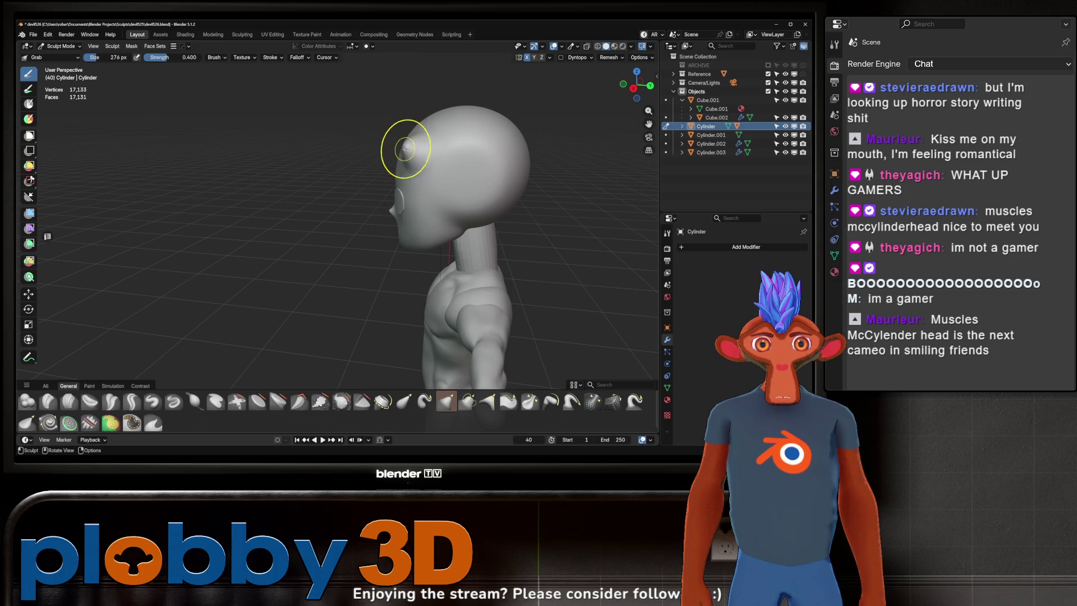
pyautogui.moveTo(362, 170); pyautogui.dragTo(473, 158, button='middle')
pyautogui.moveTo(399, 147); pyautogui.dragTo(426, 144)
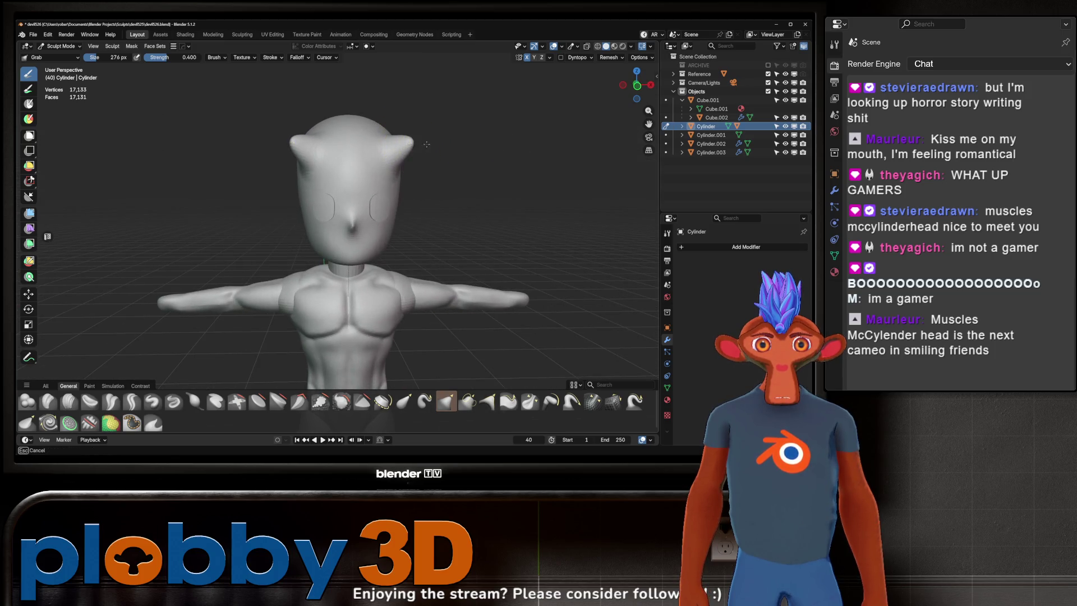
pyautogui.moveTo(467, 180); pyautogui.dragTo(479, 325, button='middle')
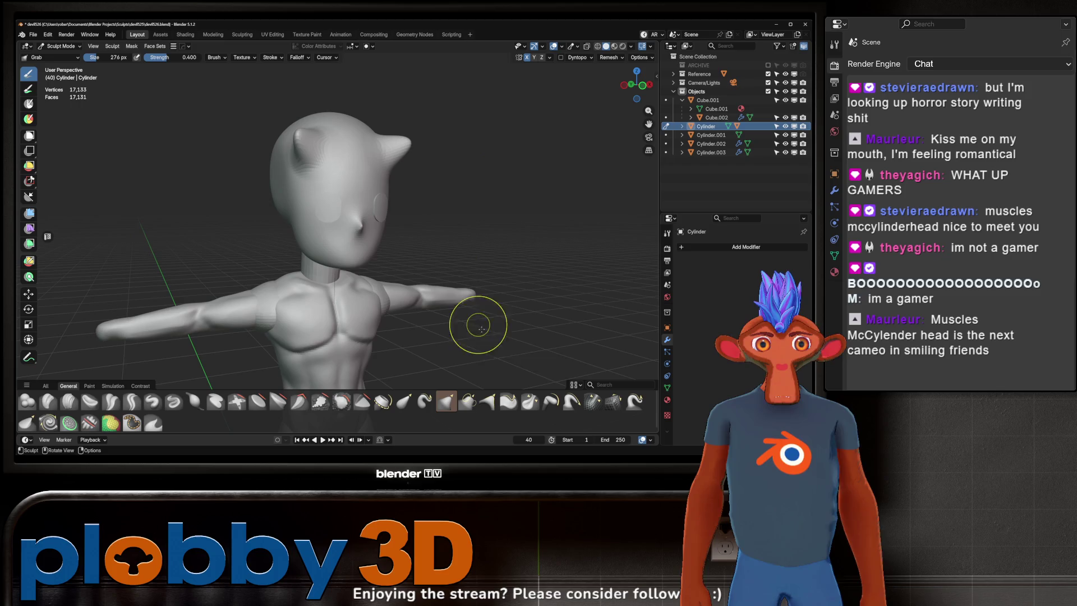
pyautogui.click(572, 401)
pyautogui.moveTo(475, 203); pyautogui.dragTo(408, 143, button='middle')
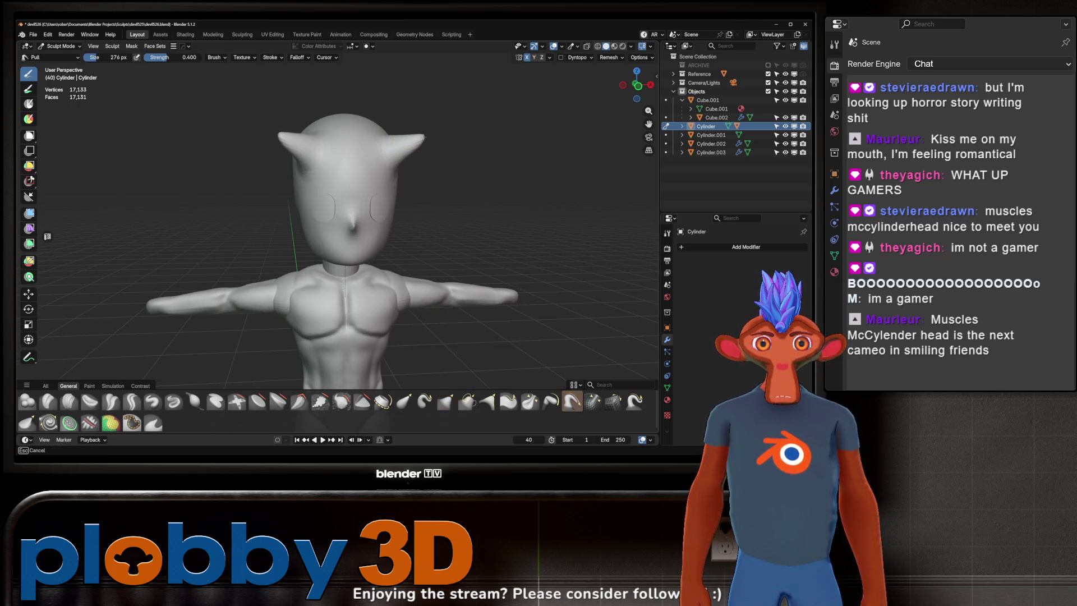
# - Undo the last horn strokes and stretch both horns upward with the Snake Hook brush
pyautogui.hotkey('ctrl', 'z')
pyautogui.hotkey('ctrl', 'z')
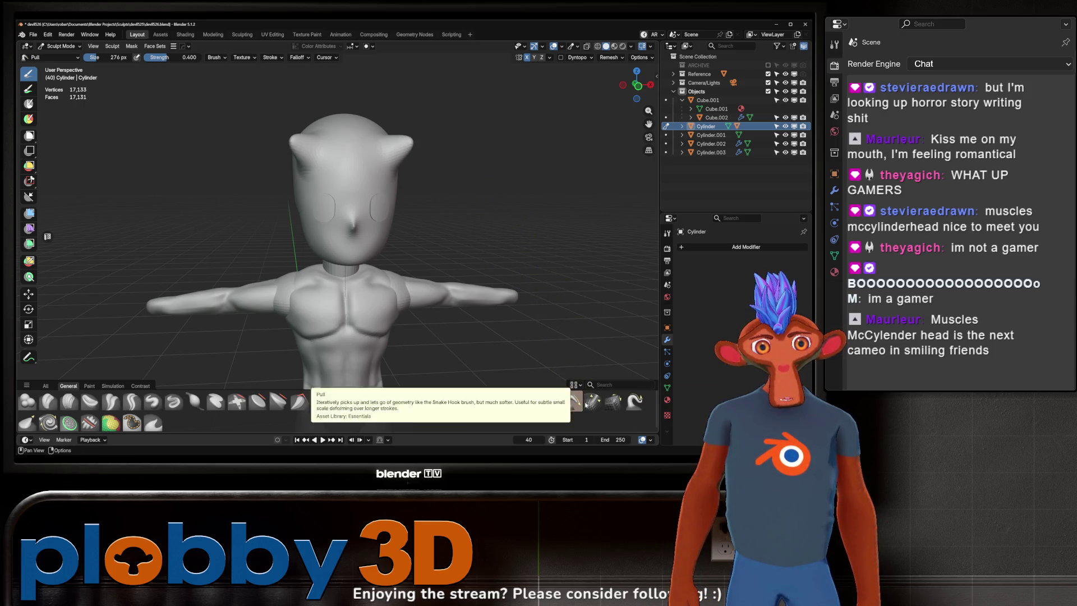
pyautogui.click(635, 403)
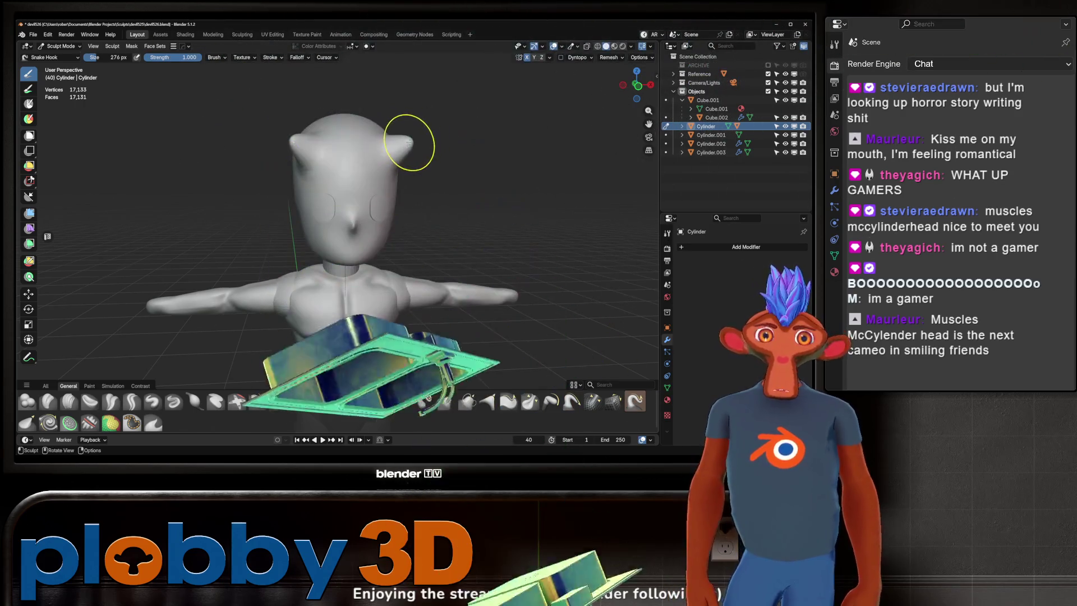
pyautogui.moveTo(411, 144); pyautogui.dragTo(443, 128)
pyautogui.moveTo(443, 128); pyautogui.dragTo(433, 125, button='middle')
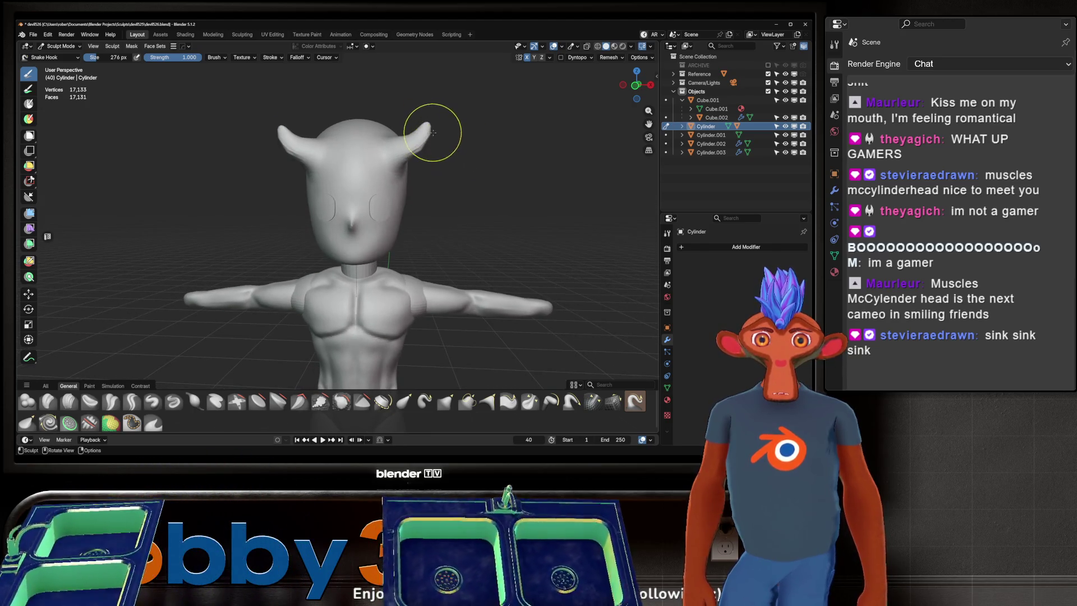
pyautogui.moveTo(413, 145); pyautogui.dragTo(438, 100)
# - Undo, shrink the brush to about 206 px, and stretch the horns into long points
pyautogui.hotkey('ctrl', 'z')
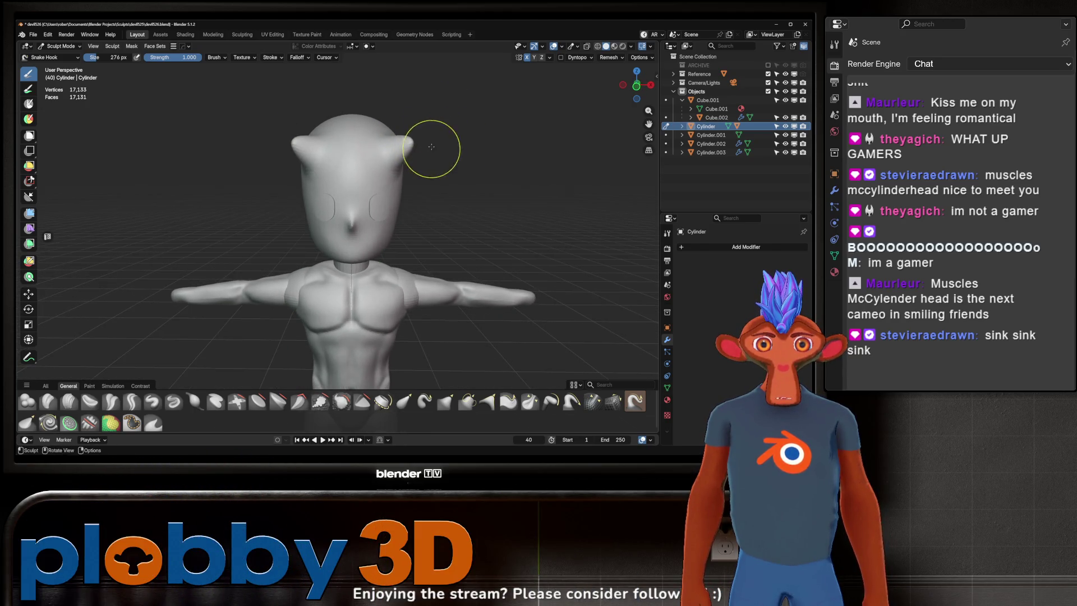
pyautogui.press('f')
pyautogui.click(408, 142)
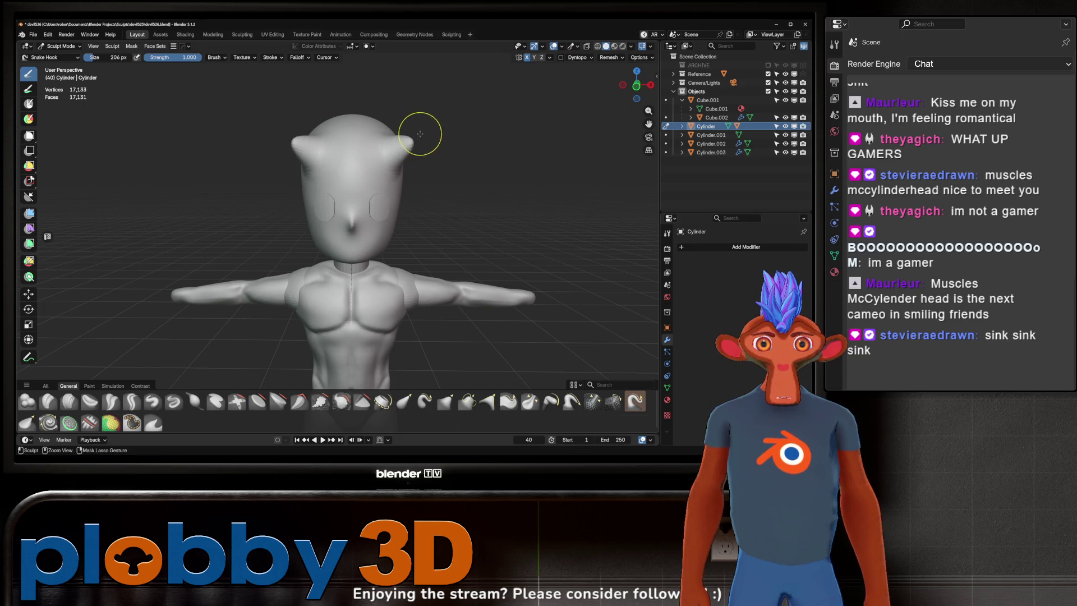
pyautogui.moveTo(421, 132)
pyautogui.mouseDown(button='middle')
pyautogui.moveTo(412, 137)
pyautogui.moveTo(433, 151)
pyautogui.moveTo(316, 155)
pyautogui.moveTo(406, 148)
pyautogui.mouseUp(button='middle')
# - Switch to the Grab brush enlarged to about 652 px and check the horns from behind
pyautogui.press('g')
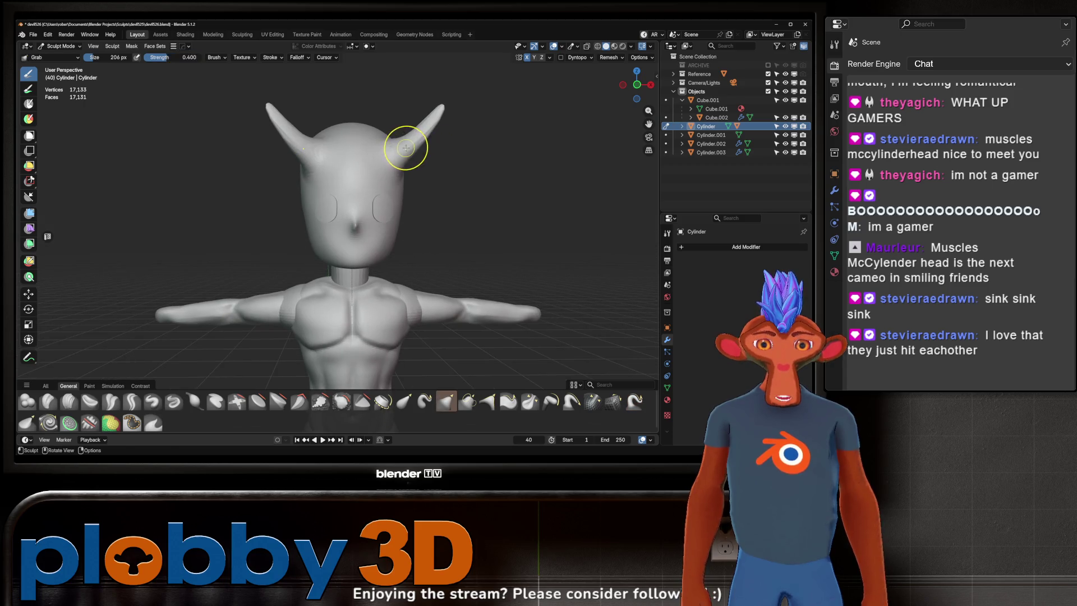
pyautogui.press('f')
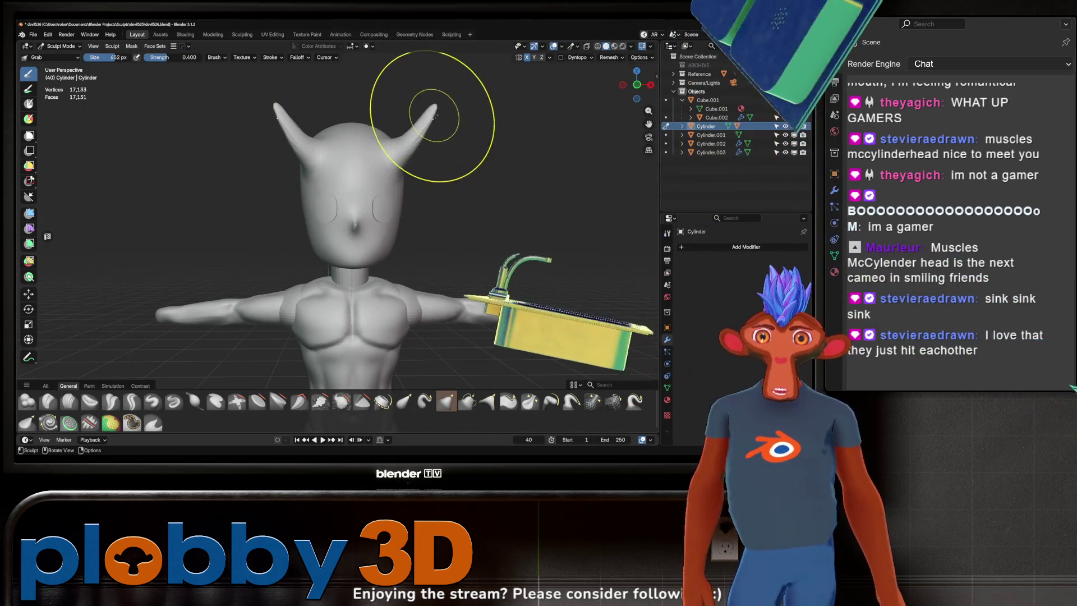
pyautogui.moveTo(433, 119)
pyautogui.mouseDown(button='middle')
pyautogui.moveTo(441, 96)
pyautogui.moveTo(444, 105)
pyautogui.mouseUp(button='middle')
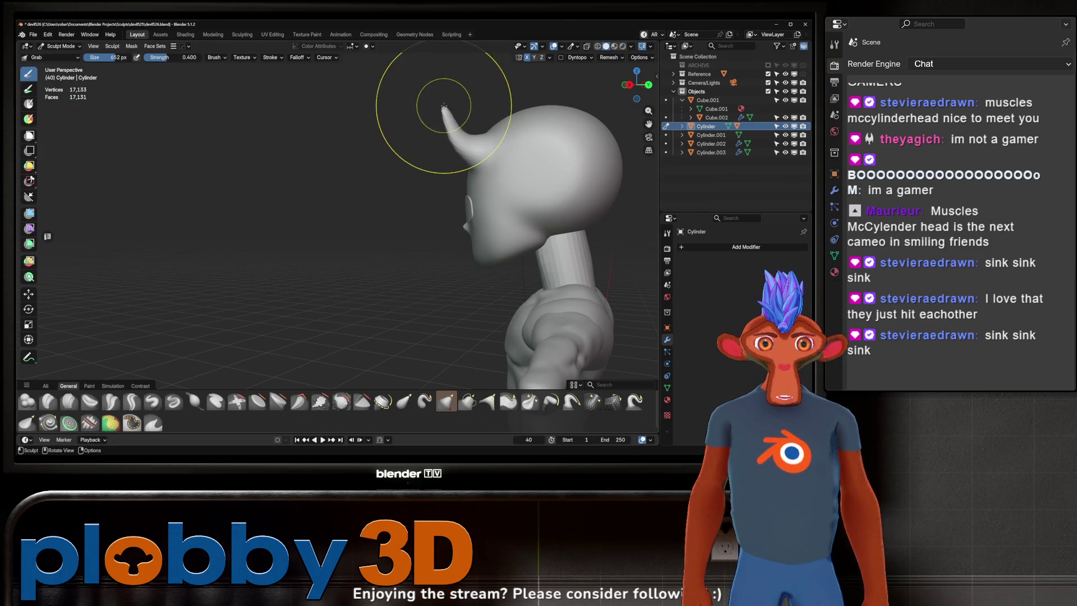
pyautogui.moveTo(447, 107)
pyautogui.mouseDown(button='middle')
pyautogui.moveTo(432, 134)
pyautogui.moveTo(433, 125)
pyautogui.moveTo(454, 140)
pyautogui.moveTo(413, 121)
pyautogui.moveTo(393, 129)
pyautogui.moveTo(417, 202)
pyautogui.moveTo(336, 229)
pyautogui.mouseUp(button='middle')
pyautogui.scroll(5, 440, 126)
# - Select the Crease Sharp brush at 318 px and undo the horns off the head
pyautogui.press('w')
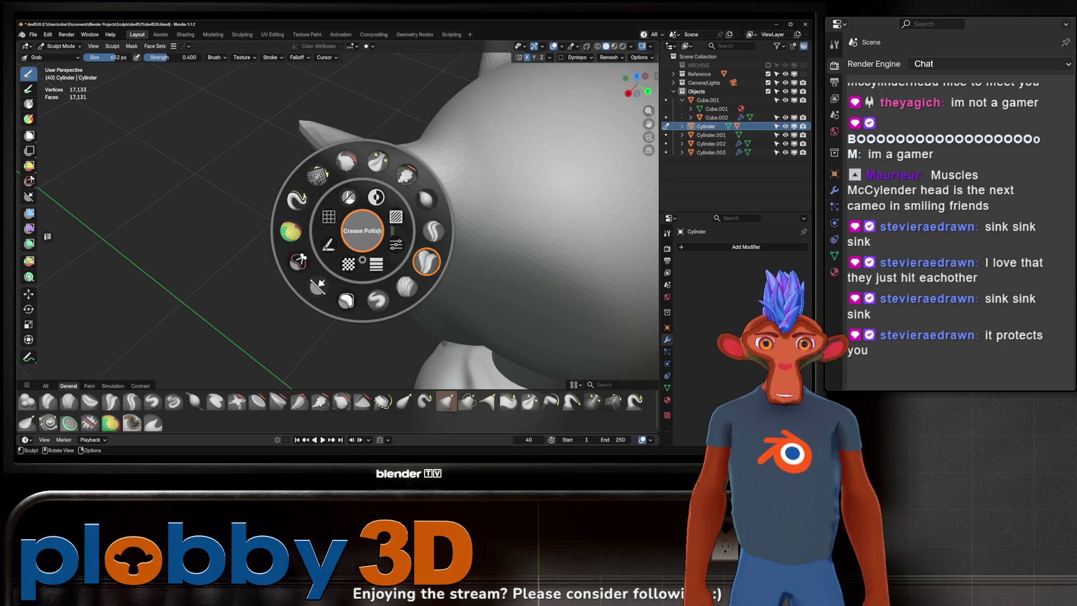
pyautogui.click(399, 188)
pyautogui.press('f')
pyautogui.click(397, 180)
pyautogui.moveTo(396, 180)
pyautogui.mouseDown(button='middle')
pyautogui.moveTo(512, 120)
pyautogui.moveTo(427, 264)
pyautogui.moveTo(415, 183)
pyautogui.mouseUp(button='middle')
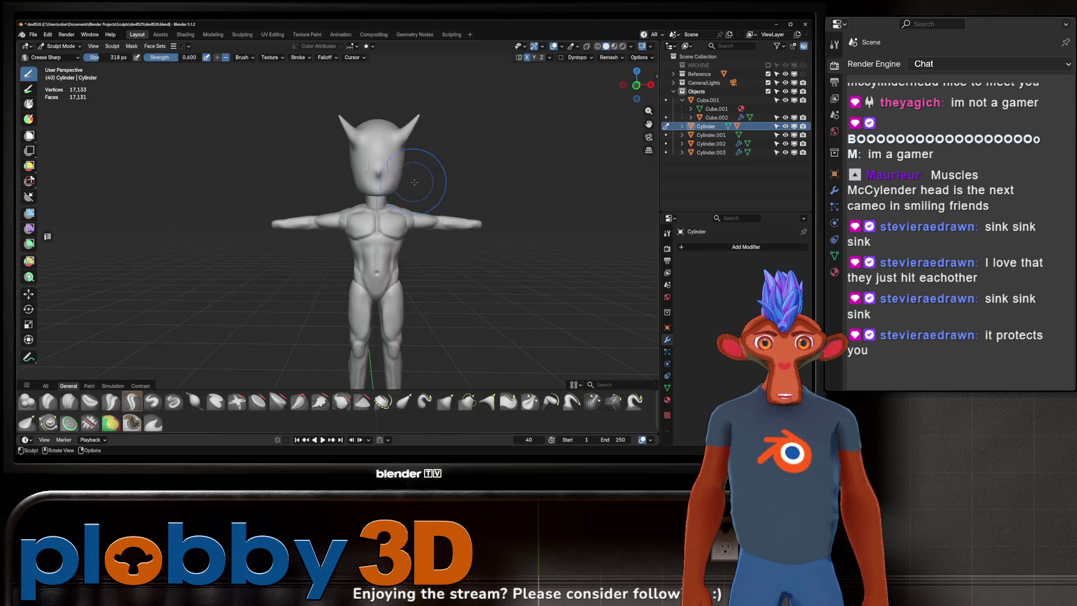
pyautogui.hotkey('ctrl', 'z')
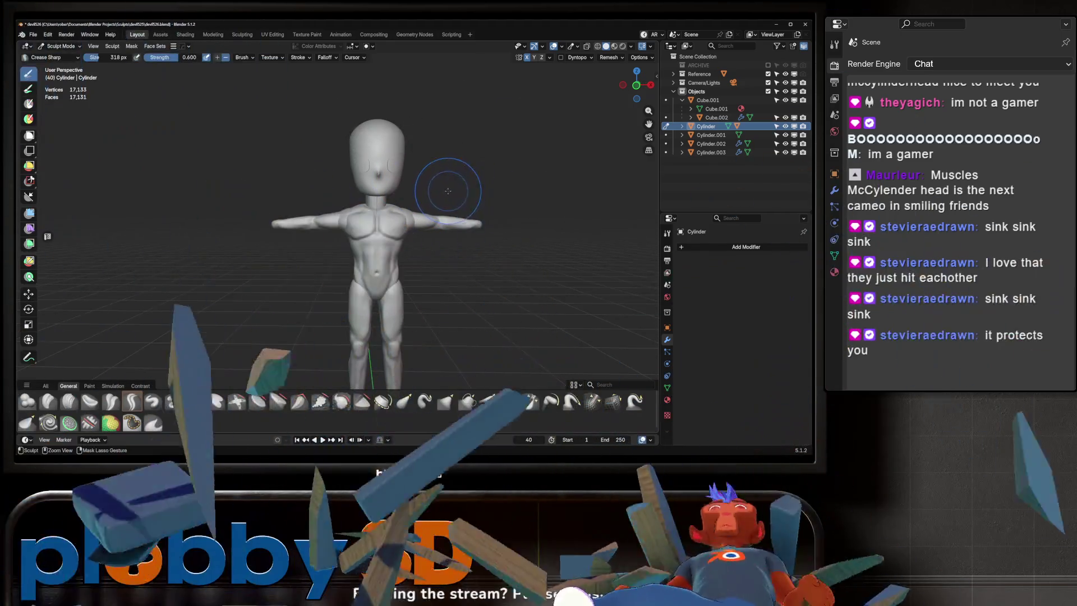
pyautogui.moveTo(448, 185)
pyautogui.mouseDown(button='middle')
pyautogui.moveTo(547, 107)
pyautogui.moveTo(429, 209)
pyautogui.moveTo(353, 192)
pyautogui.moveTo(373, 180)
pyautogui.moveTo(457, 187)
pyautogui.moveTo(433, 259)
pyautogui.mouseUp(button='middle')
# - Save an incremental copy as devil527.blend and orbit around the head to review it
pyautogui.hotkey('ctrl', 'alt', 's')
pyautogui.moveTo(359, 179)
pyautogui.keyDown('ctrl'); pyautogui.mouseDown(button='middle')
pyautogui.moveTo(409, 187)
pyautogui.moveTo(380, 191)
pyautogui.moveTo(376, 220)
pyautogui.moveTo(395, 240)
pyautogui.moveTo(452, 217)
pyautogui.mouseUp(button='middle'); pyautogui.keyUp('ctrl')
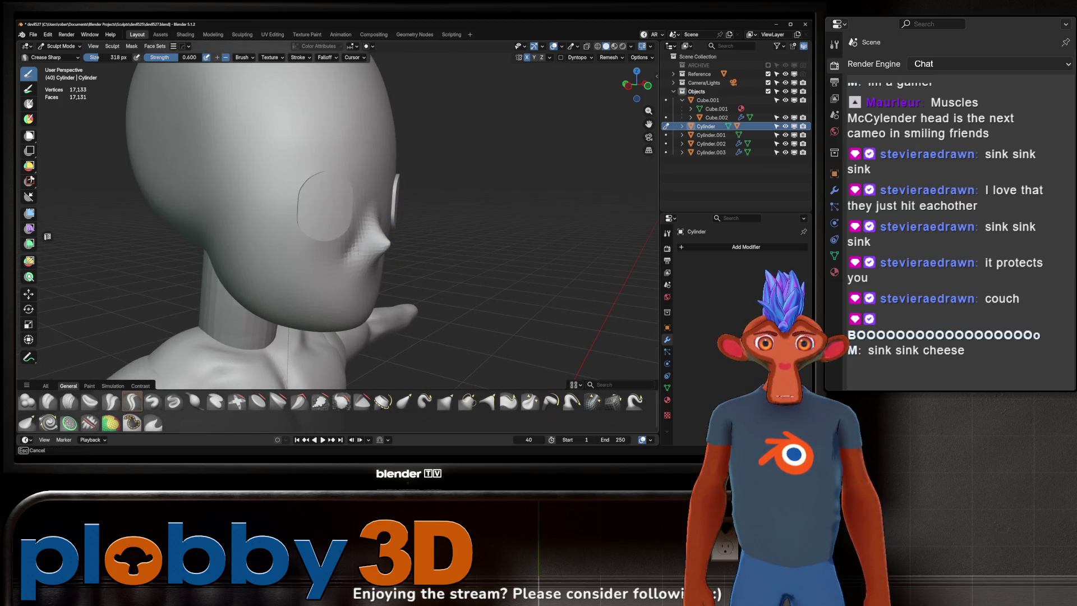
pyautogui.moveTo(407, 175); pyautogui.dragTo(379, 193, button='middle')
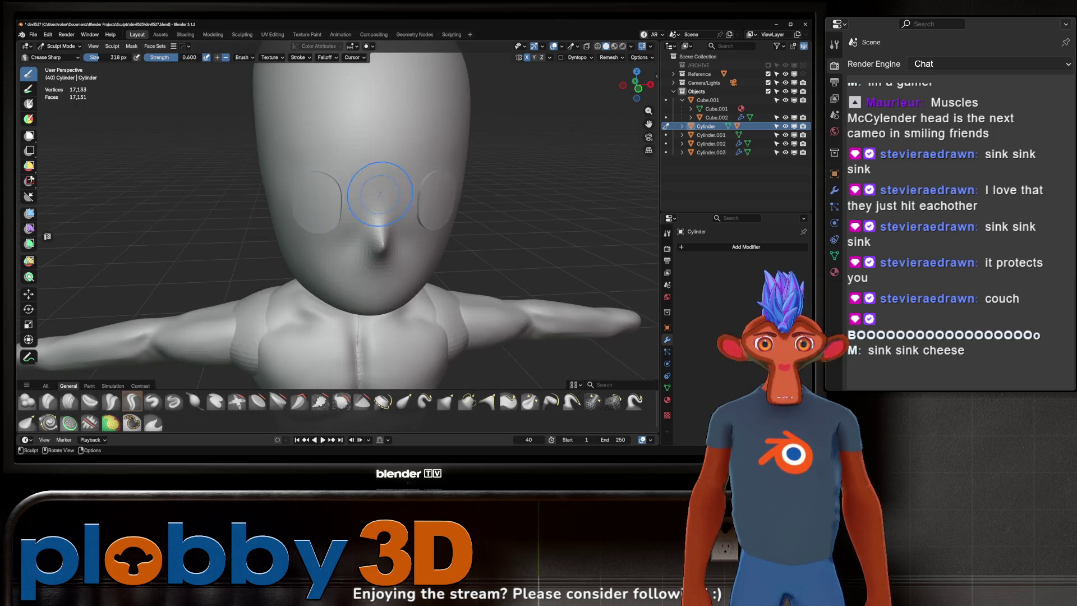
pyautogui.moveTo(427, 167)
pyautogui.mouseDown(button='middle')
pyautogui.moveTo(402, 198)
pyautogui.moveTo(454, 195)
pyautogui.mouseUp(button='middle')
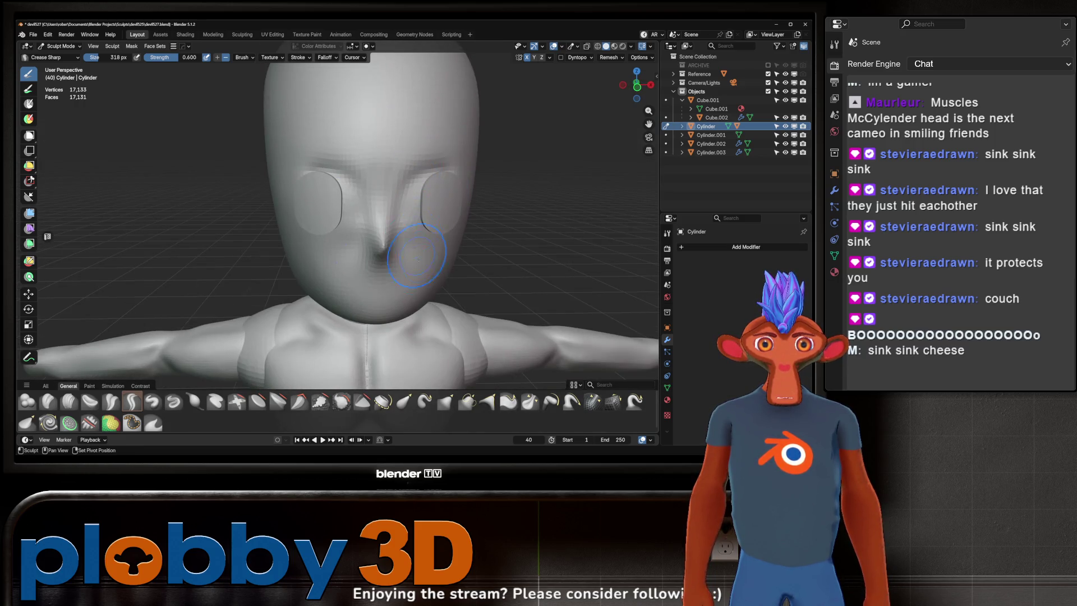
pyautogui.moveTo(445, 283)
pyautogui.mouseDown(button='middle')
pyautogui.moveTo(379, 216)
pyautogui.moveTo(387, 230)
pyautogui.moveTo(430, 217)
pyautogui.moveTo(409, 236)
pyautogui.moveTo(396, 229)
pyautogui.mouseUp(button='middle')
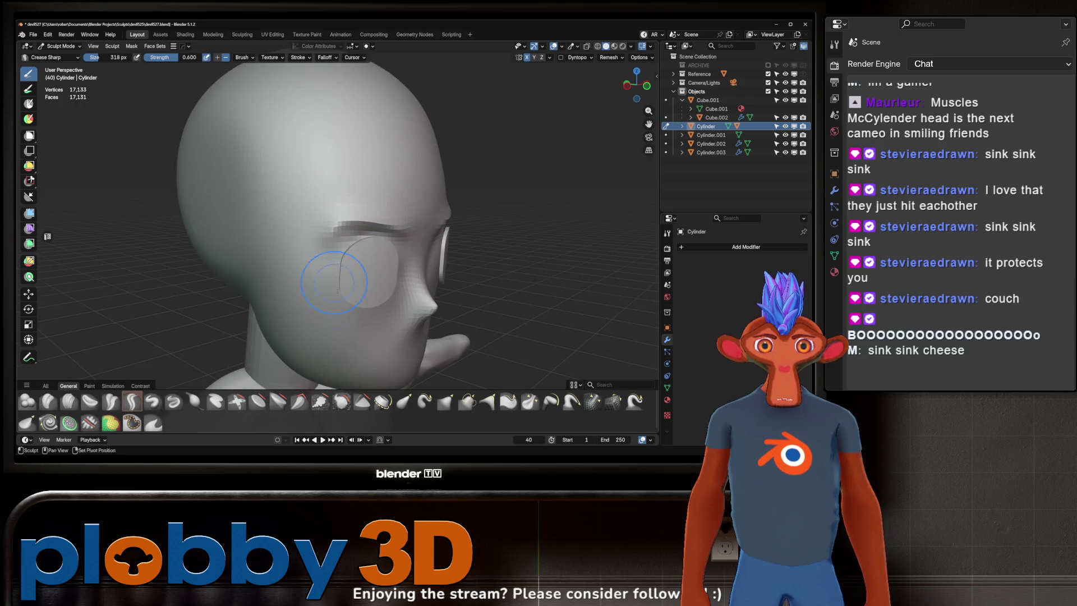
pyautogui.moveTo(334, 282)
pyautogui.mouseDown(button='middle')
pyautogui.moveTo(404, 221)
pyautogui.moveTo(382, 213)
pyautogui.moveTo(374, 234)
pyautogui.moveTo(438, 220)
pyautogui.moveTo(457, 187)
pyautogui.moveTo(426, 180)
pyautogui.moveTo(475, 223)
pyautogui.moveTo(440, 163)
pyautogui.moveTo(431, 166)
pyautogui.moveTo(473, 198)
pyautogui.moveTo(420, 181)
pyautogui.moveTo(356, 211)
pyautogui.mouseUp(button='middle')
pyautogui.scroll(-2, 475, 224)
pyautogui.scroll(4, 464, 137)
pyautogui.scroll(-4, 464, 168)
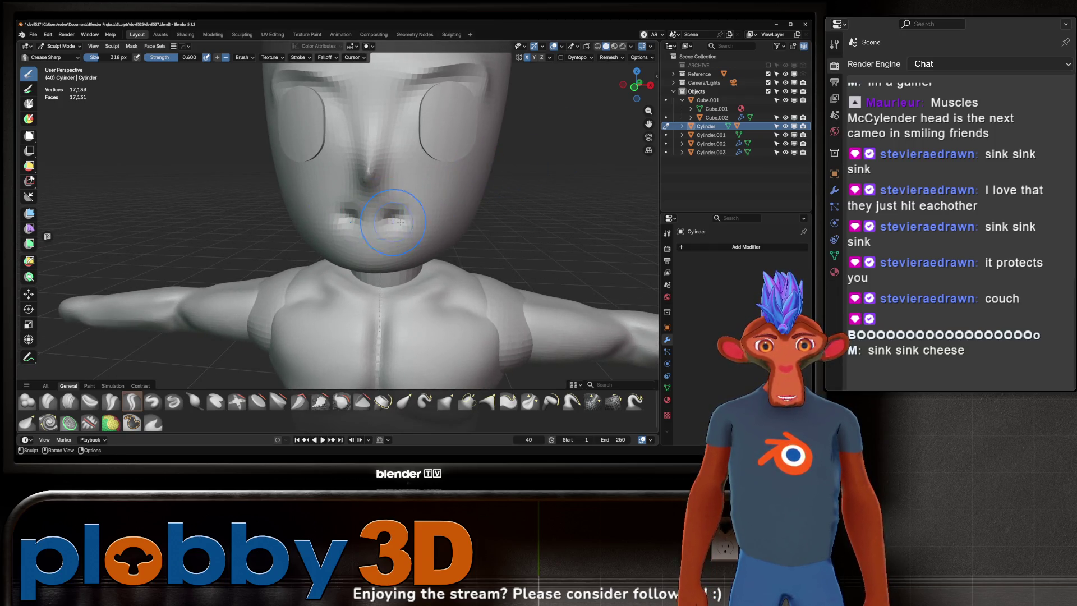
pyautogui.scroll(-8, 468, 201)
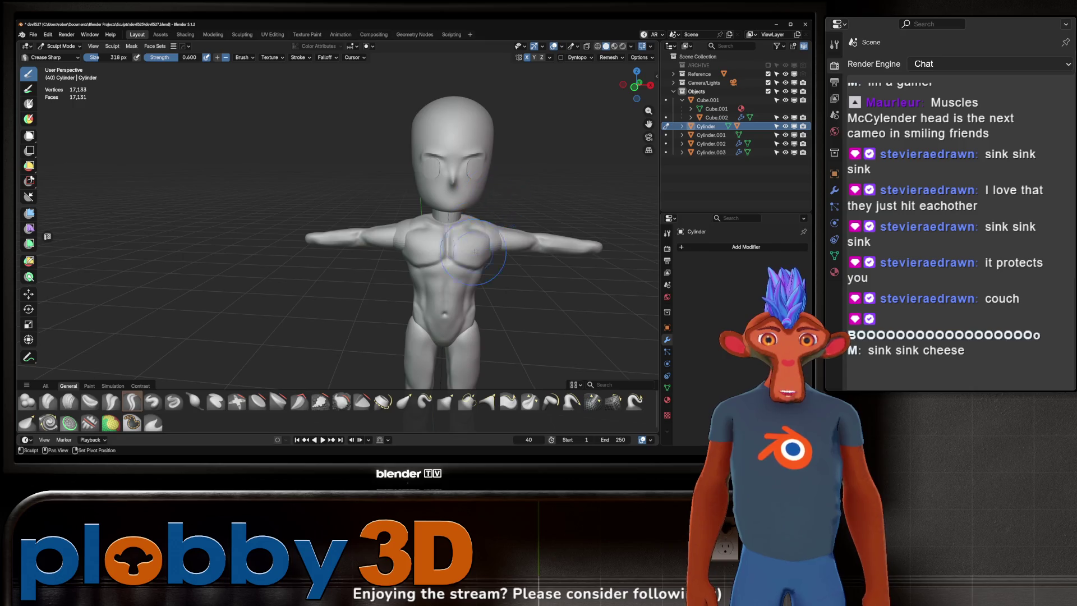
pyautogui.scroll(3, 520, 201)
pyautogui.scroll(-4, 505, 219)
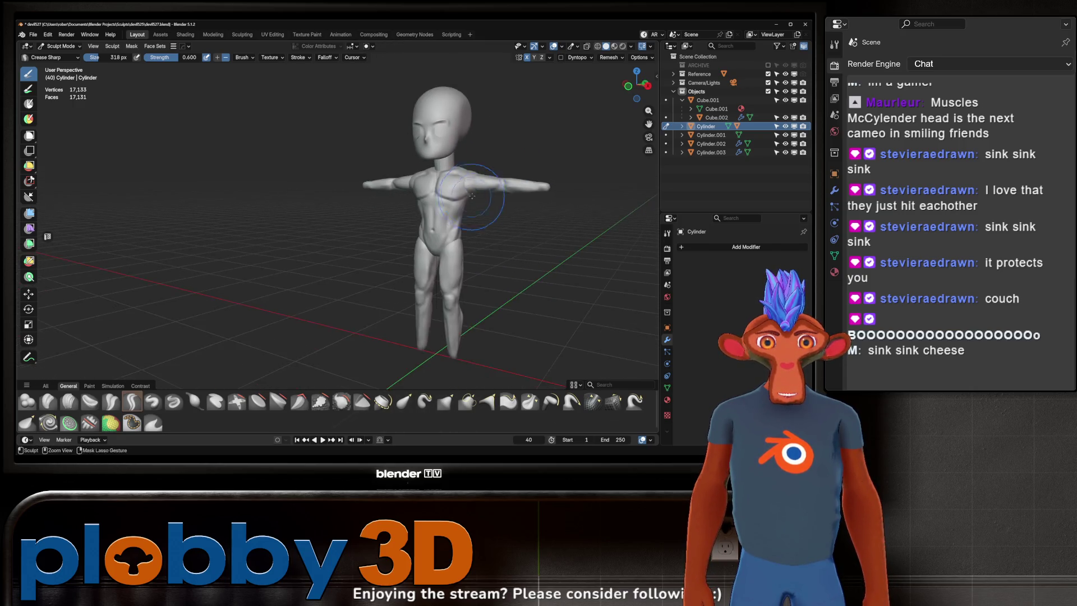
pyautogui.moveTo(469, 229)
pyautogui.mouseDown(button='middle')
pyautogui.moveTo(426, 185)
pyautogui.moveTo(471, 182)
pyautogui.moveTo(447, 184)
pyautogui.moveTo(516, 159)
pyautogui.moveTo(516, 193)
pyautogui.moveTo(461, 180)
pyautogui.mouseUp(button='middle')
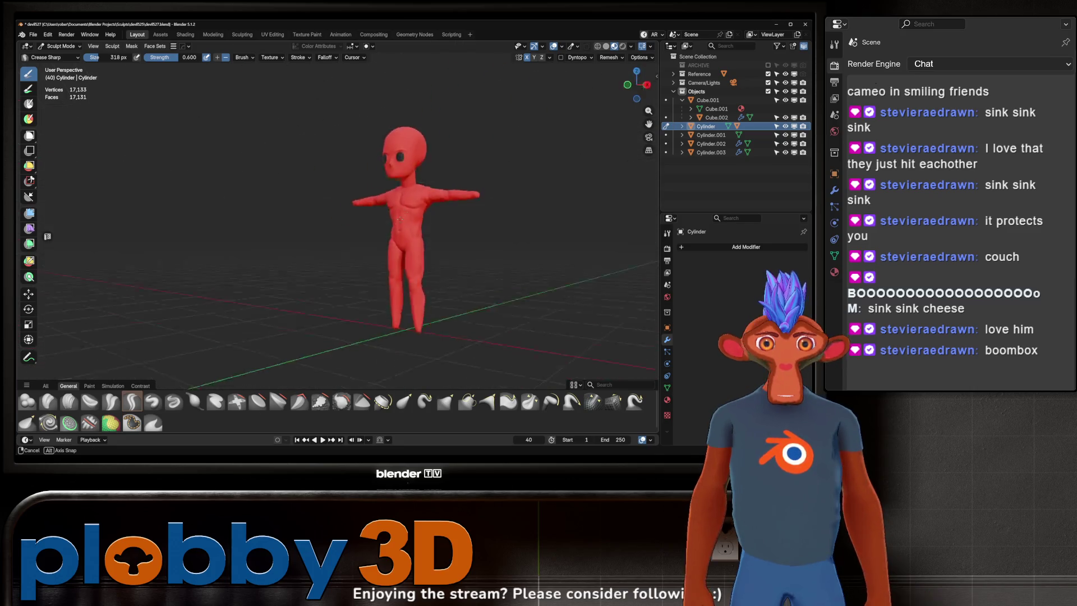
pyautogui.moveTo(459, 178)
pyautogui.keyDown('ctrl'); pyautogui.mouseDown(button='middle')
pyautogui.moveTo(459, 168)
pyautogui.moveTo(457, 190)
pyautogui.moveTo(452, 168)
pyautogui.moveTo(453, 213)
pyautogui.moveTo(480, 175)
pyautogui.moveTo(511, 173)
pyautogui.moveTo(457, 138)
pyautogui.moveTo(453, 158)
pyautogui.mouseUp(button='middle'); pyautogui.keyUp('ctrl')
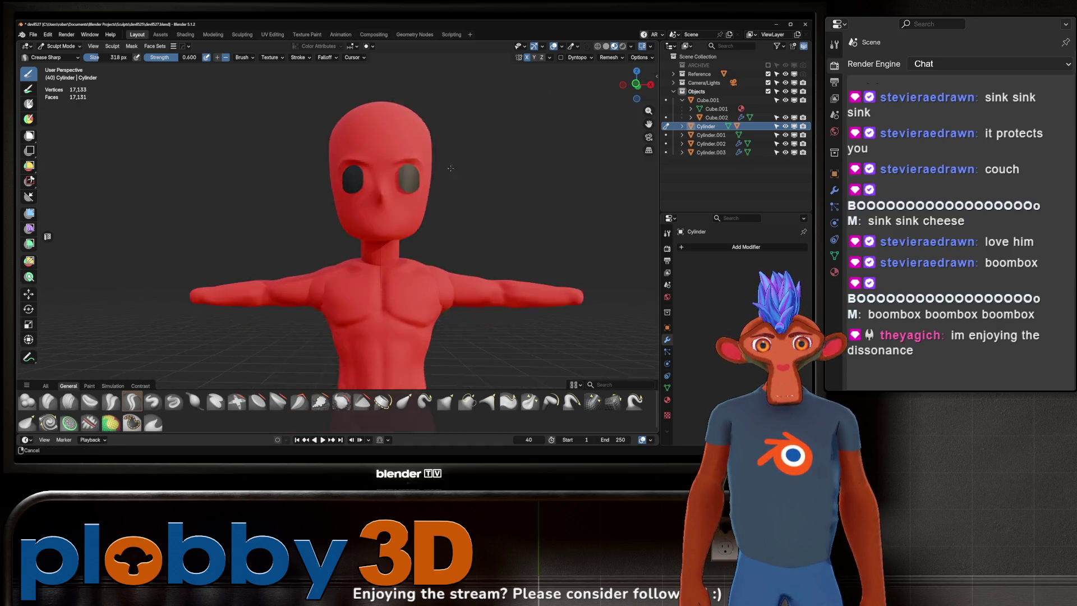
pyautogui.scroll(6, 443, 148)
pyautogui.moveTo(400, 184)
pyautogui.mouseDown(button='middle')
pyautogui.moveTo(504, 185)
pyautogui.moveTo(386, 183)
pyautogui.mouseUp(button='middle')
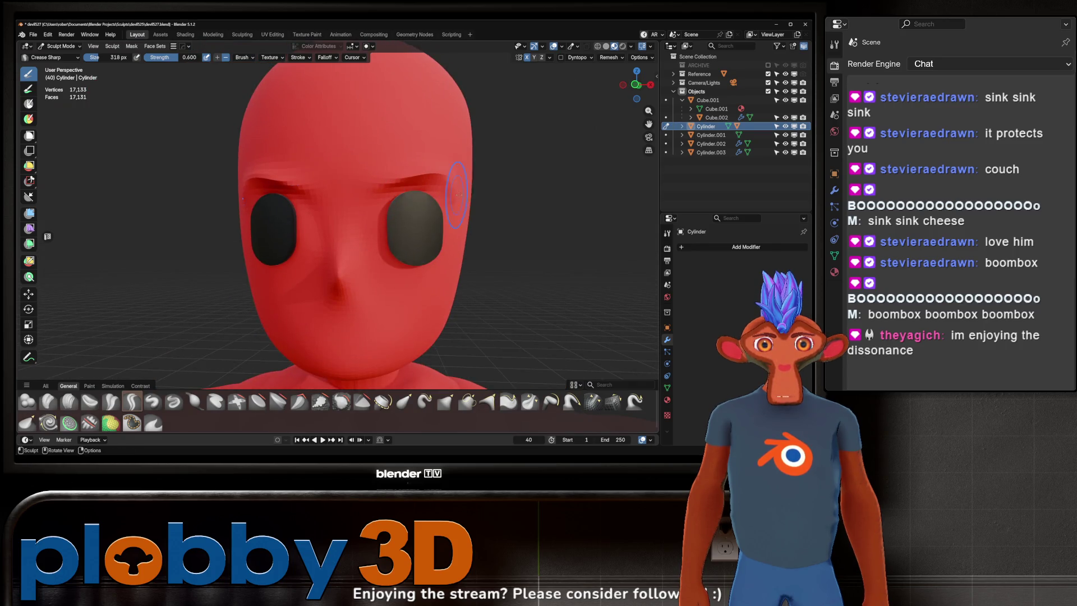
pyautogui.scroll(-8, 501, 162)
pyautogui.moveTo(496, 161)
pyautogui.mouseDown(button='middle')
pyautogui.moveTo(372, 185)
pyautogui.moveTo(449, 191)
pyautogui.moveTo(484, 180)
pyautogui.moveTo(456, 163)
pyautogui.moveTo(452, 212)
pyautogui.mouseUp(button='middle')
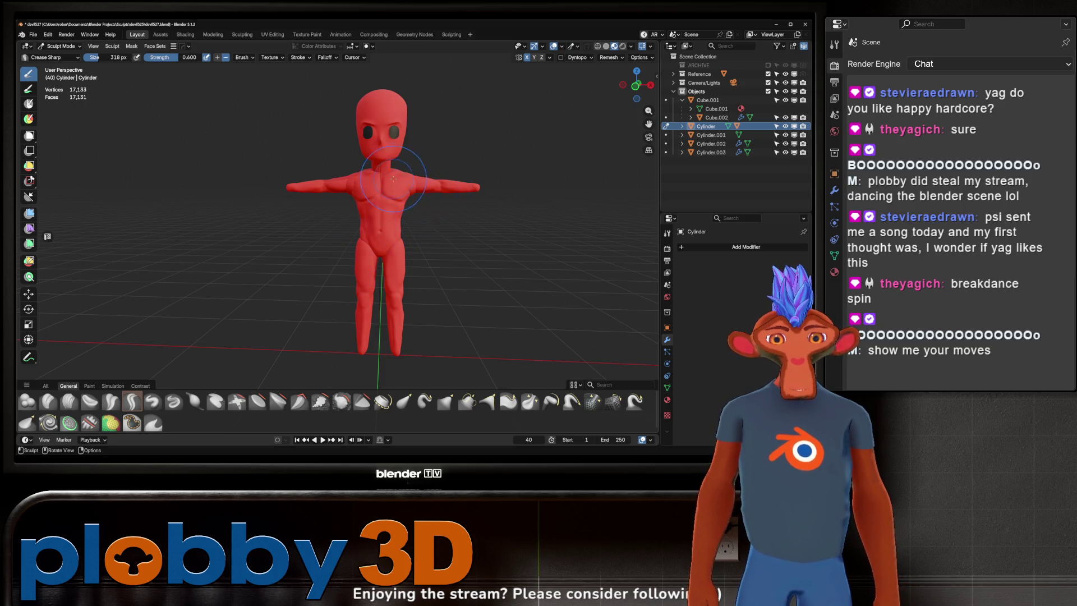
pyautogui.moveTo(393, 179)
pyautogui.mouseDown(button='middle')
pyautogui.moveTo(610, 195)
pyautogui.moveTo(646, 178)
pyautogui.mouseUp(button='middle')
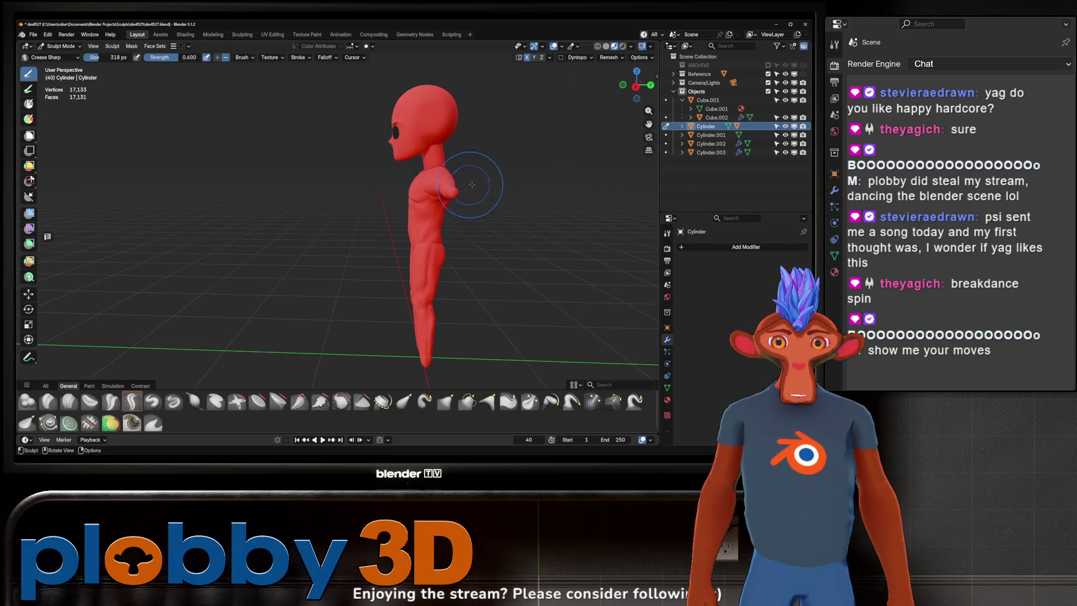
pyautogui.moveTo(472, 185); pyautogui.dragTo(593, 183, button='middle')
pyautogui.moveTo(471, 190); pyautogui.dragTo(695, 214, button='middle')
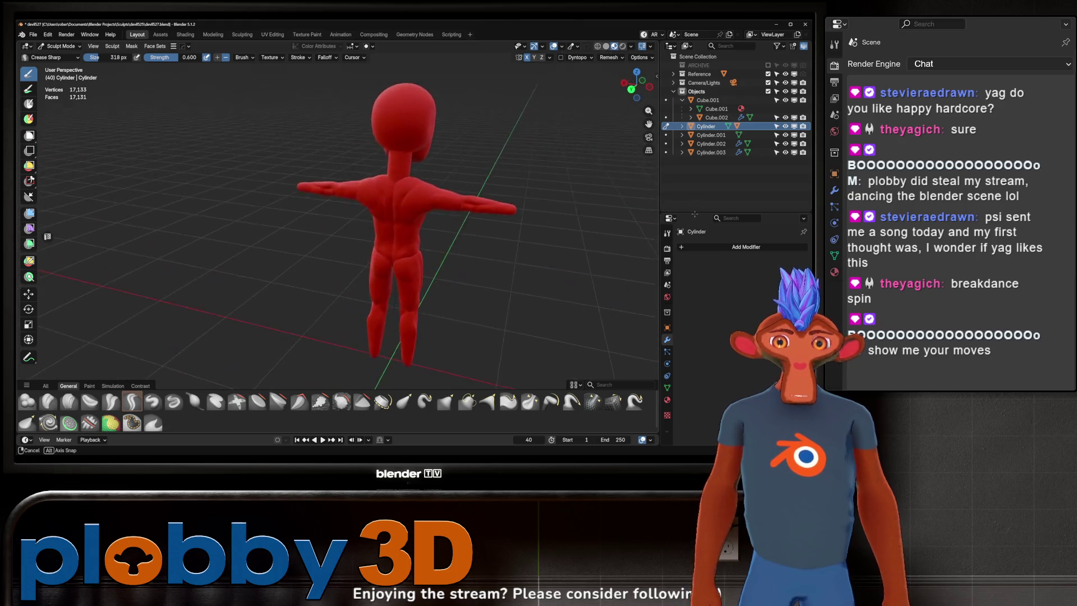
pyautogui.moveTo(337, 206); pyautogui.dragTo(441, 206, button='middle')
pyautogui.moveTo(494, 175)
pyautogui.mouseDown(button='middle')
pyautogui.moveTo(612, 165)
pyautogui.moveTo(577, 157)
pyautogui.mouseUp(button='middle')
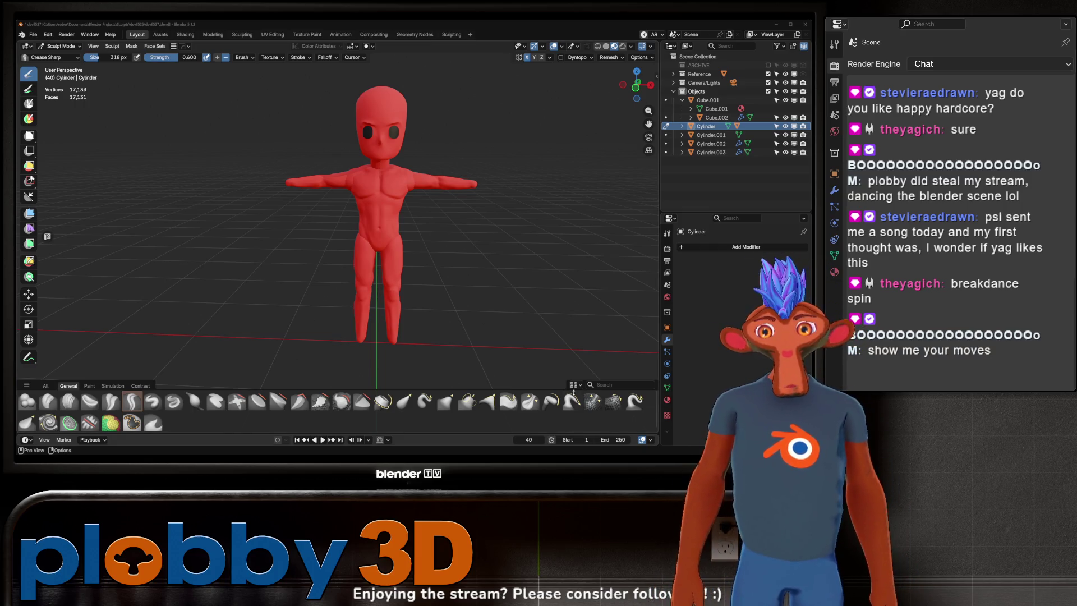
pyautogui.moveTo(297, 222)
pyautogui.mouseDown(button='middle')
pyautogui.moveTo(475, 213)
pyautogui.moveTo(340, 207)
pyautogui.mouseUp(button='middle')
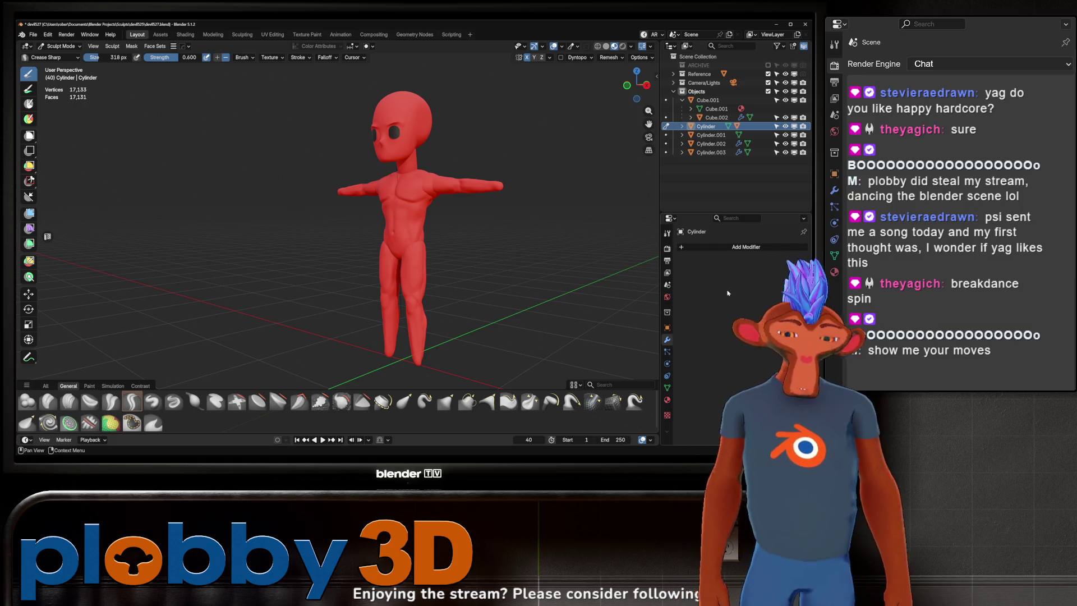
pyautogui.moveTo(387, 235)
pyautogui.mouseDown(button='middle')
pyautogui.moveTo(400, 204)
pyautogui.moveTo(466, 205)
pyautogui.moveTo(437, 180)
pyautogui.moveTo(430, 190)
pyautogui.moveTo(392, 168)
pyautogui.mouseUp(button='middle')
pyautogui.scroll(5, 392, 224)
# - Switch the viewport colour back to grey Solid and view the head's side profile
pyautogui.click(606, 46)
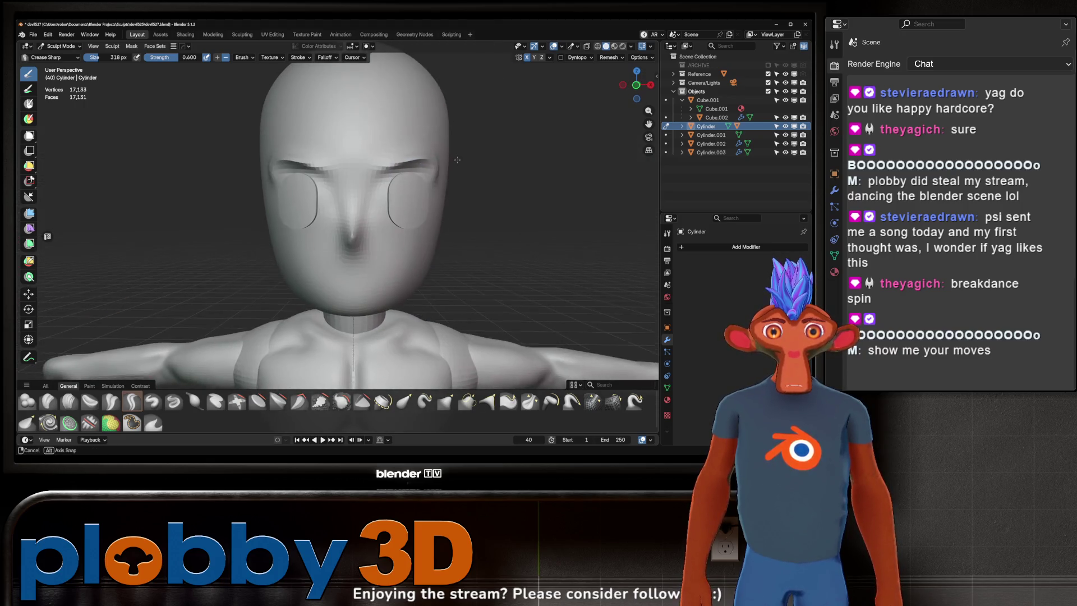
pyautogui.scroll(3, 387, 165)
pyautogui.moveTo(529, 240)
pyautogui.mouseDown(button='middle')
pyautogui.moveTo(375, 222)
pyautogui.moveTo(367, 252)
pyautogui.moveTo(433, 233)
pyautogui.moveTo(331, 233)
pyautogui.moveTo(440, 211)
pyautogui.moveTo(471, 165)
pyautogui.moveTo(396, 168)
pyautogui.moveTo(408, 183)
pyautogui.moveTo(449, 135)
pyautogui.mouseUp(button='middle')
pyautogui.scroll(6, 426, 175)
pyautogui.scroll(-5, 445, 149)
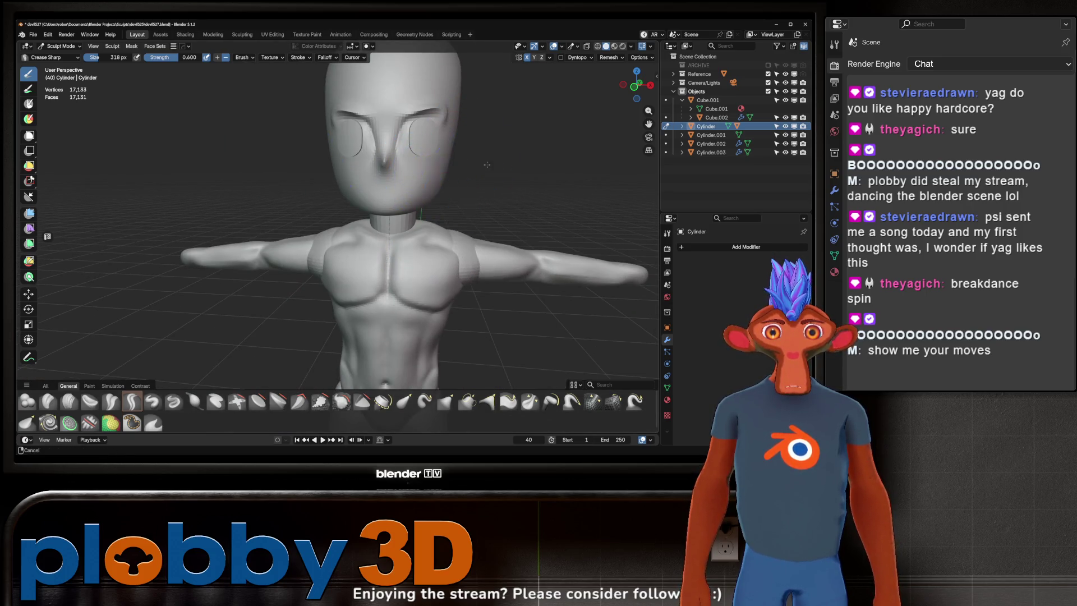
pyautogui.scroll(-3, 412, 166)
pyautogui.moveTo(415, 168)
pyautogui.mouseDown(button='middle')
pyautogui.moveTo(387, 179)
pyautogui.moveTo(442, 205)
pyautogui.moveTo(415, 216)
pyautogui.moveTo(466, 227)
pyautogui.moveTo(465, 246)
pyautogui.moveTo(384, 199)
pyautogui.moveTo(359, 202)
pyautogui.moveTo(509, 185)
pyautogui.moveTo(457, 192)
pyautogui.moveTo(449, 183)
pyautogui.mouseUp(button='middle')
pyautogui.scroll(-2, 442, 205)
pyautogui.scroll(-2, 470, 230)
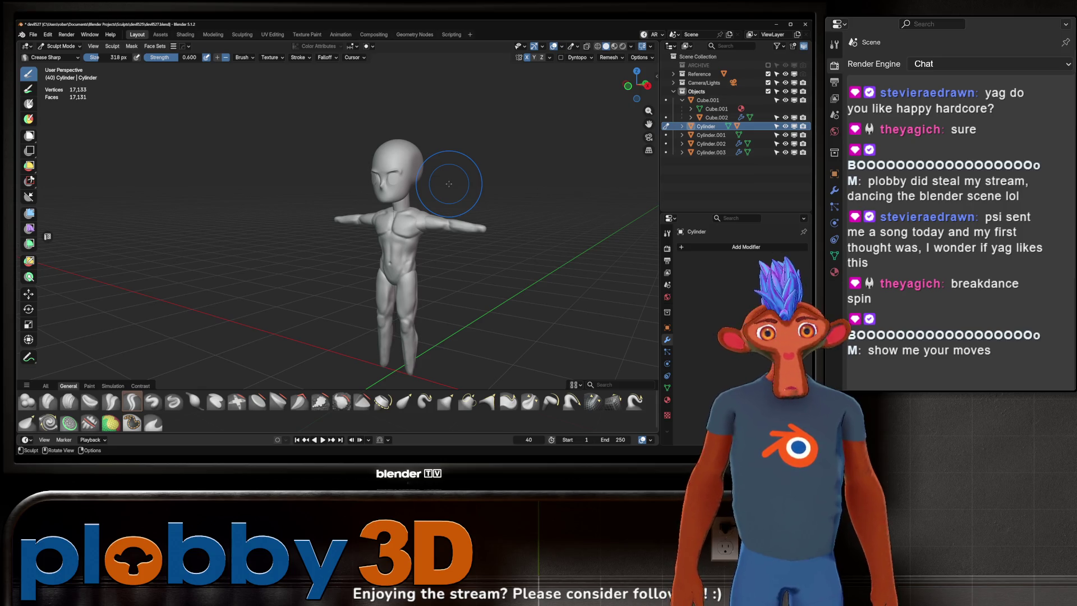
# - Orbit around the character to view it from the front, side and left
pyautogui.moveTo(165, 254); pyautogui.dragTo(240, 240, button='middle')
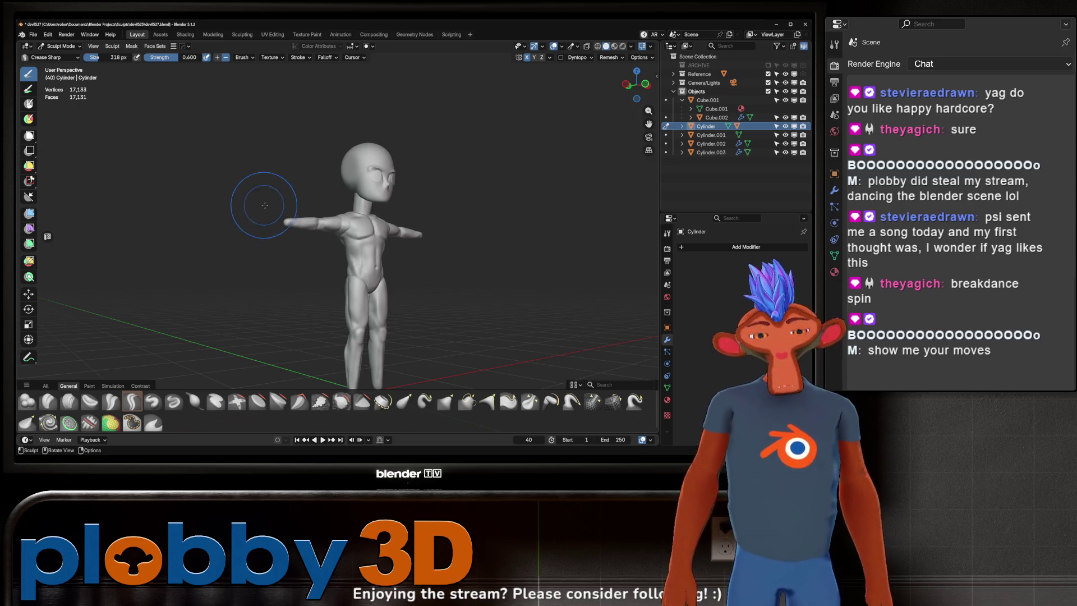
pyautogui.moveTo(247, 241)
pyautogui.mouseDown(button='middle')
pyautogui.moveTo(326, 203)
pyautogui.moveTo(270, 218)
pyautogui.moveTo(292, 224)
pyautogui.moveTo(233, 234)
pyautogui.moveTo(211, 216)
pyautogui.mouseUp(button='middle')
pyautogui.scroll(5, 385, 199)
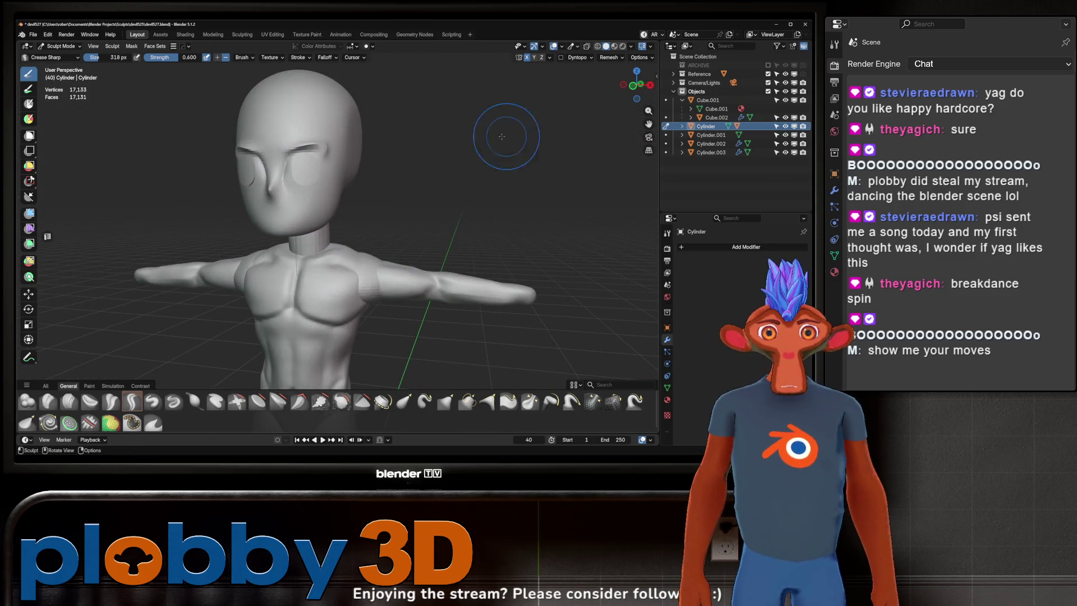
pyautogui.moveTo(385, 198)
pyautogui.mouseDown(button='middle')
pyautogui.moveTo(282, 199)
pyautogui.moveTo(305, 233)
pyautogui.moveTo(319, 235)
pyautogui.mouseUp(button='middle')
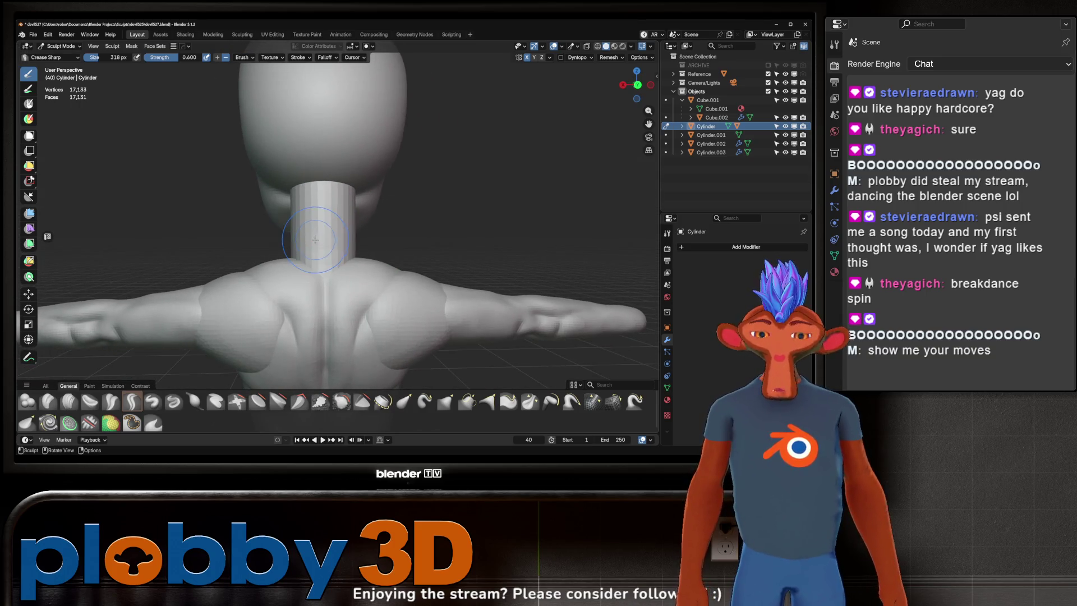
# - Make the neck cylinder the sculpt target, orbit around the model, and save devil528.blend incrementally
pyautogui.hotkey('alt', 'q')
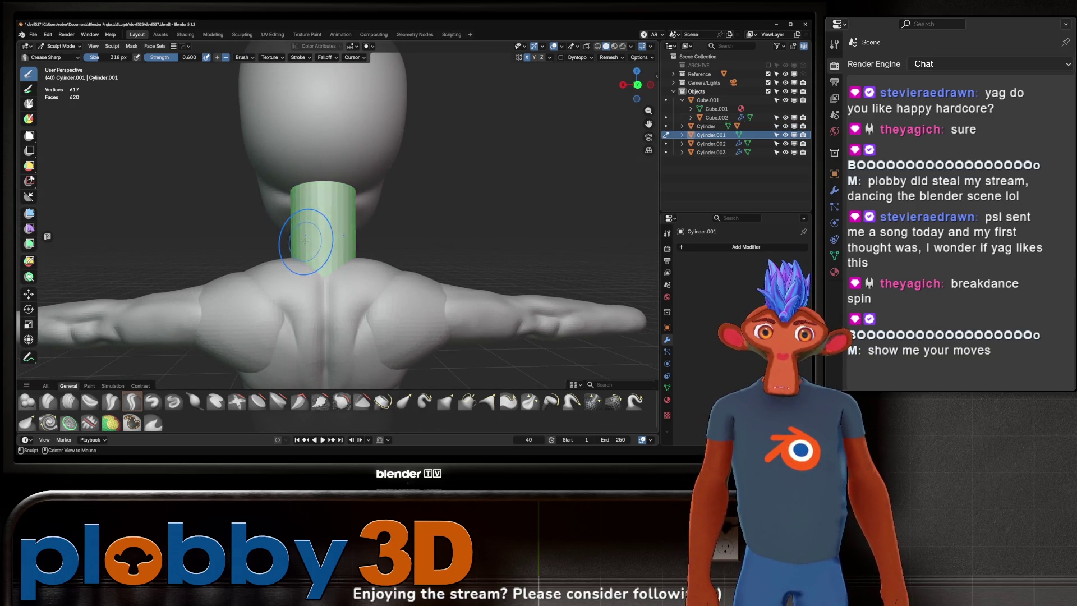
pyautogui.moveTo(308, 233)
pyautogui.mouseDown(button='middle')
pyautogui.moveTo(308, 225)
pyautogui.moveTo(429, 239)
pyautogui.moveTo(379, 225)
pyautogui.mouseUp(button='middle')
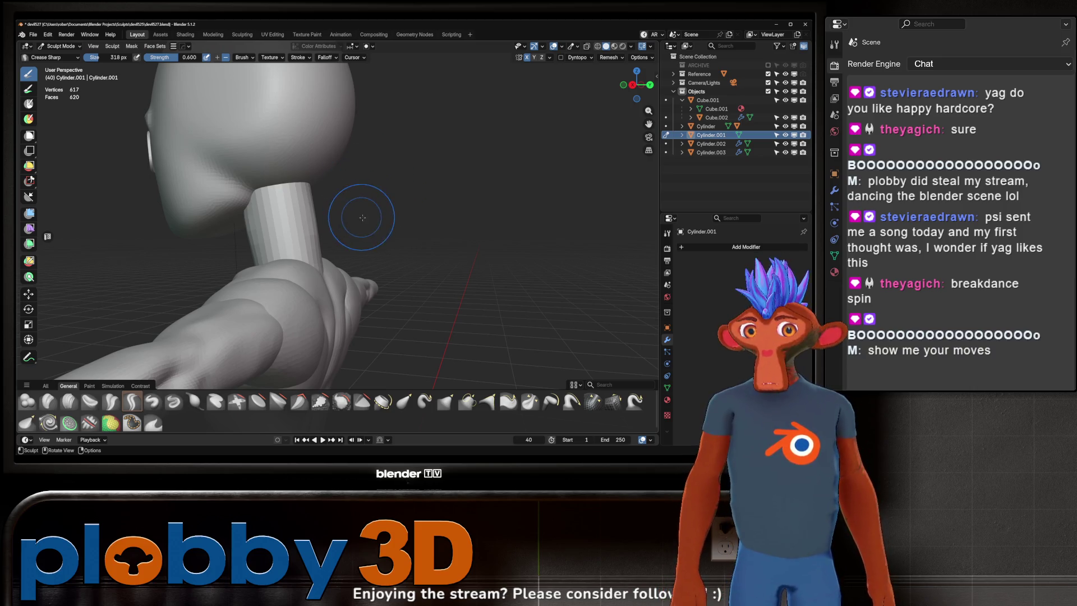
pyautogui.moveTo(368, 220)
pyautogui.mouseDown(button='middle')
pyautogui.moveTo(368, 263)
pyautogui.moveTo(408, 182)
pyautogui.moveTo(402, 224)
pyautogui.mouseUp(button='middle')
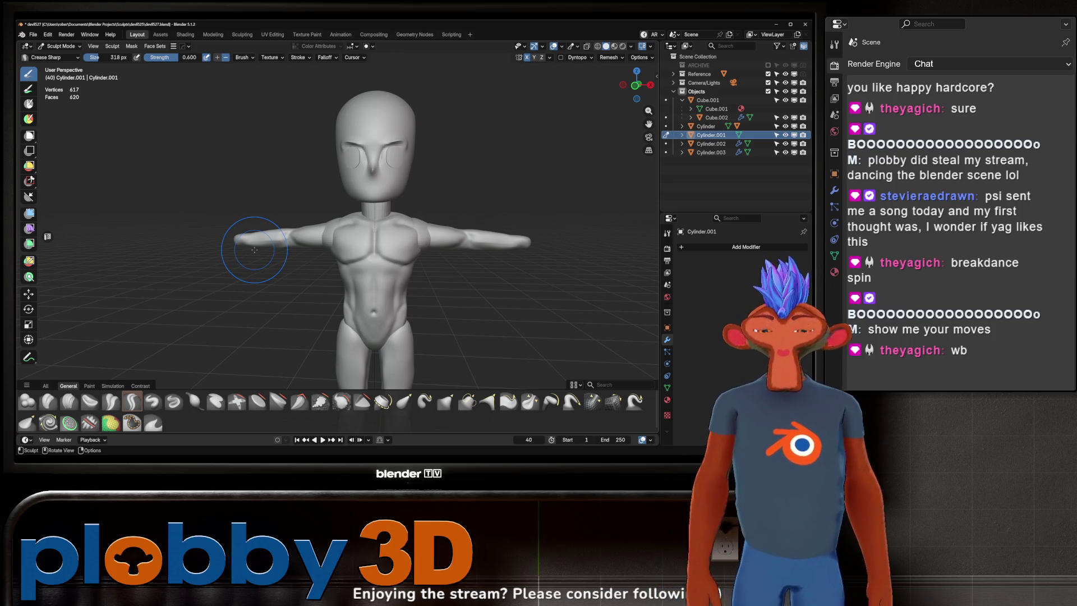
pyautogui.moveTo(216, 188); pyautogui.dragTo(329, 178, button='middle')
pyautogui.scroll(-5, 348, 207)
pyautogui.moveTo(359, 224); pyautogui.dragTo(374, 231, button='middle')
pyautogui.scroll(7, 360, 116)
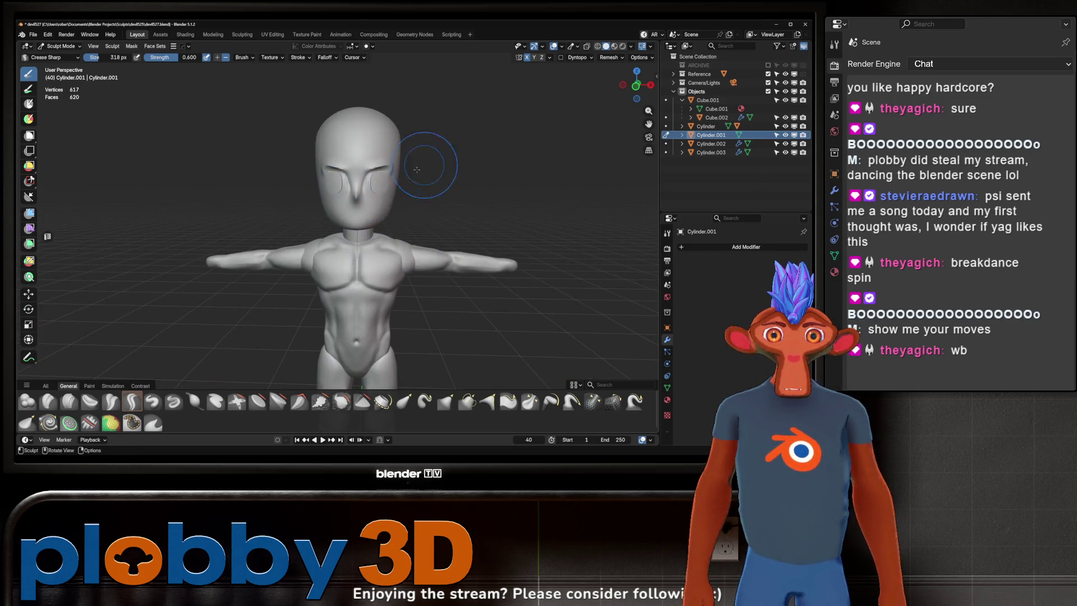
pyautogui.moveTo(386, 193)
pyautogui.mouseDown(button='middle')
pyautogui.moveTo(373, 160)
pyautogui.moveTo(376, 198)
pyautogui.moveTo(361, 192)
pyautogui.moveTo(359, 225)
pyautogui.mouseUp(button='middle')
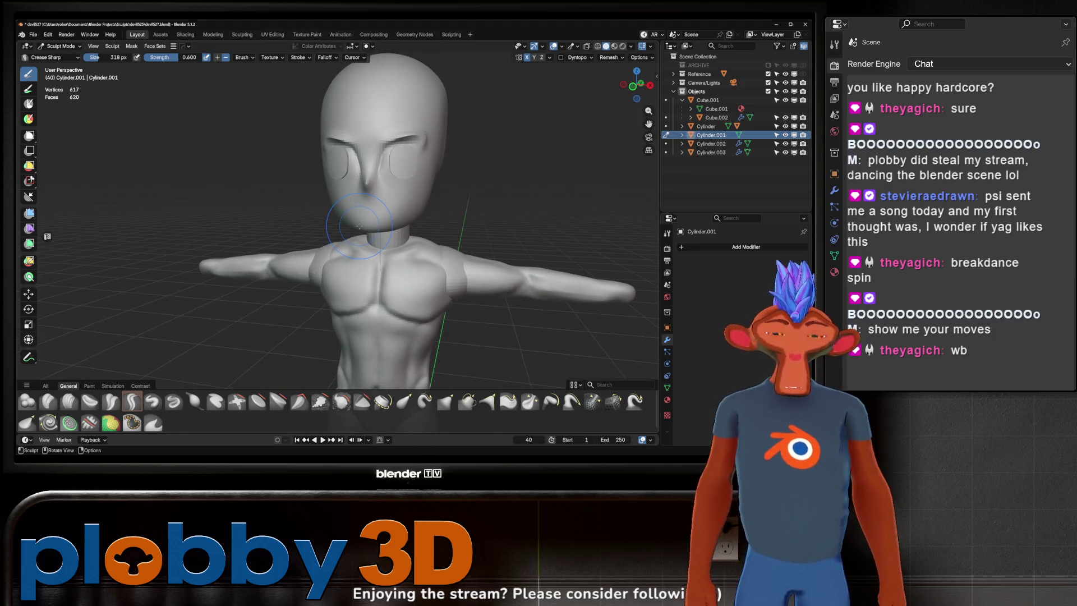
pyautogui.hotkey('ctrl', 'alt', 's')
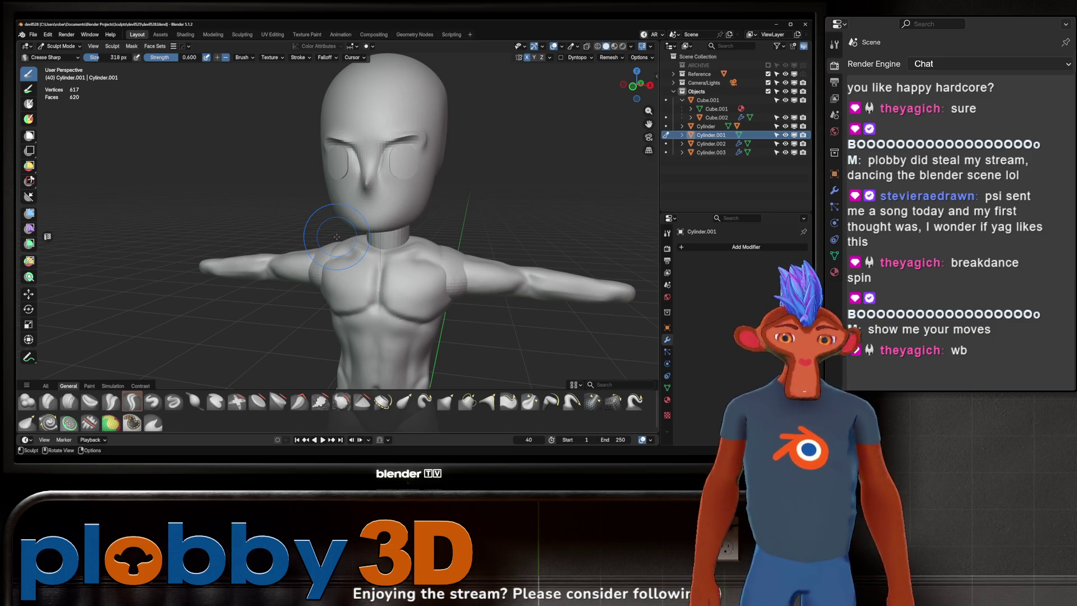
pyautogui.moveTo(337, 237)
pyautogui.mouseDown(button='middle')
pyautogui.moveTo(263, 238)
pyautogui.moveTo(356, 211)
pyautogui.mouseUp(button='middle')
# - Switch to the body mesh, set the voxel size and voxel-remesh it
pyautogui.hotkey('alt', 'q')
pyautogui.press('r')
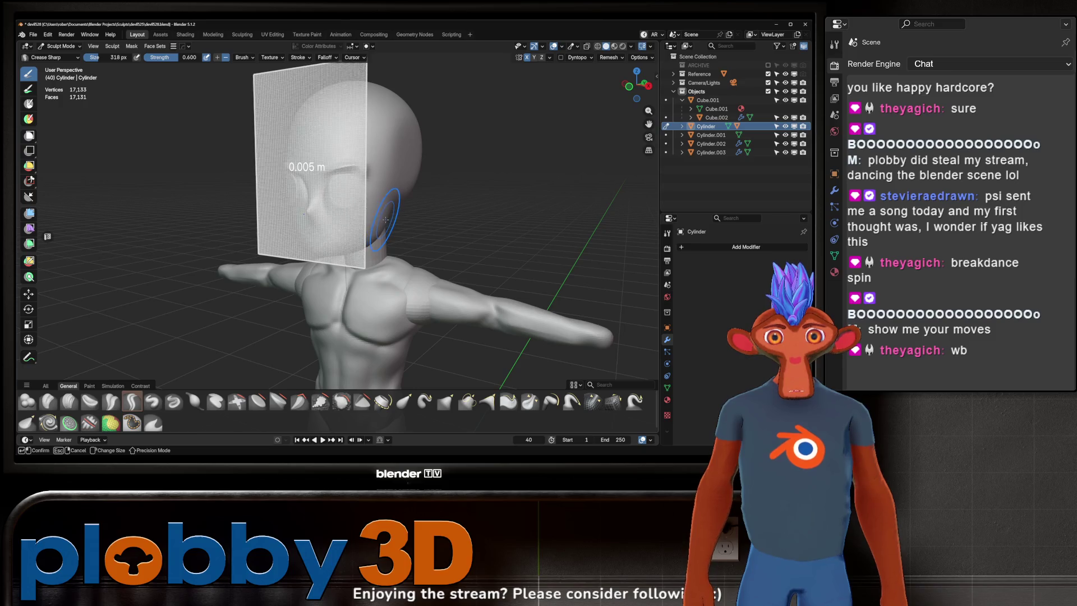
pyautogui.click(390, 217)
pyautogui.hotkey('ctrl', 'r')
pyautogui.moveTo(391, 217)
pyautogui.mouseDown(button='middle')
pyautogui.moveTo(368, 212)
pyautogui.moveTo(316, 258)
pyautogui.mouseUp(button='middle')
pyautogui.scroll(5, 381, 220)
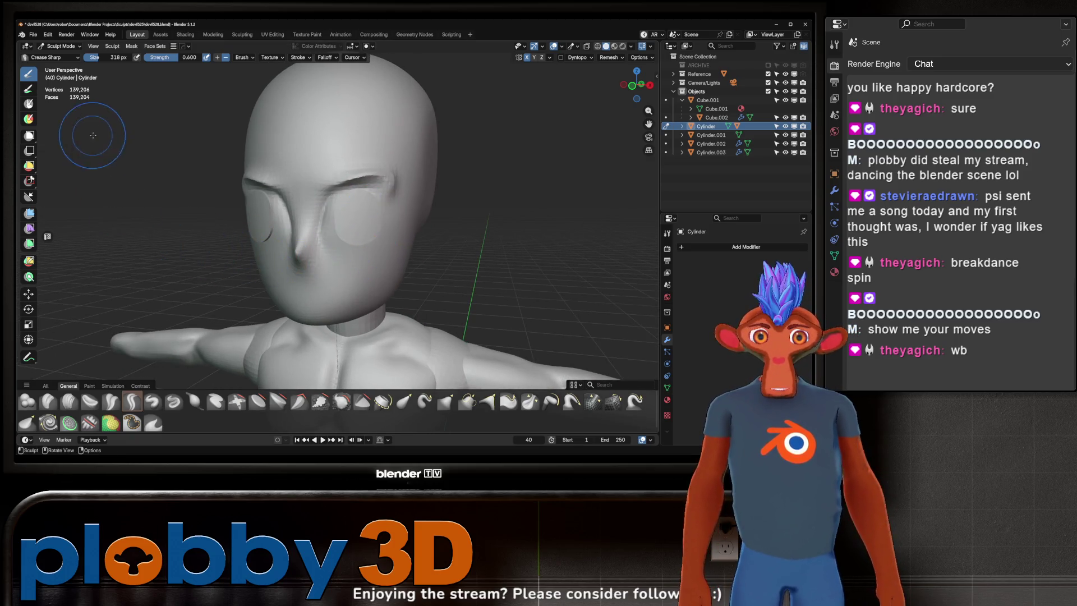
# - Smooth the whole mesh with the Mesh Filter set to Smooth
pyautogui.click(29, 214)
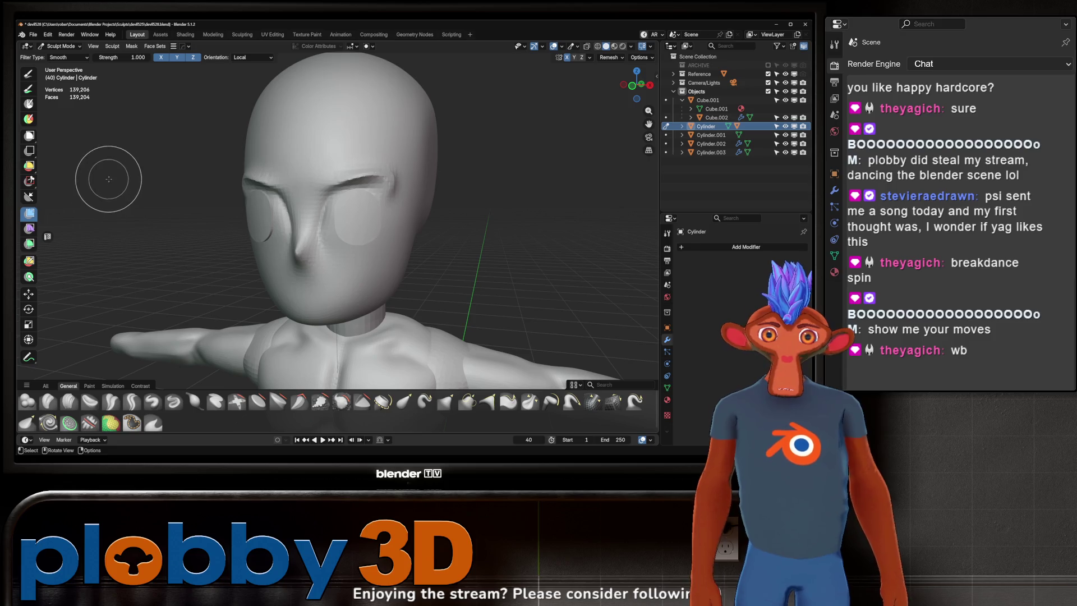
pyautogui.moveTo(109, 179); pyautogui.dragTo(115, 179)
pyautogui.moveTo(432, 143)
pyautogui.mouseDown(button='middle')
pyautogui.moveTo(458, 157)
pyautogui.moveTo(415, 180)
pyautogui.mouseUp(button='middle')
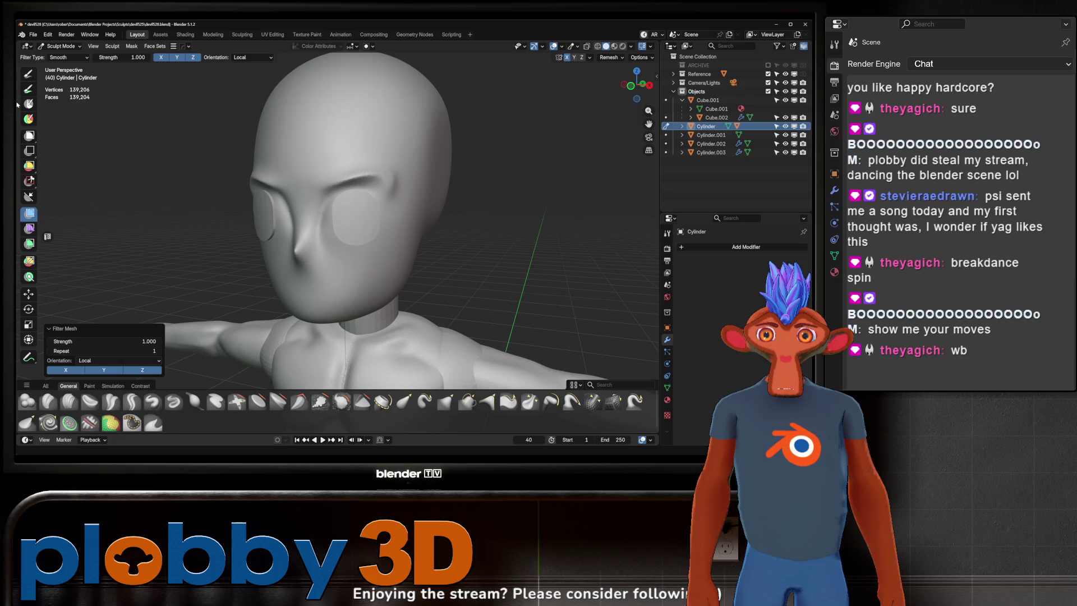
pyautogui.click(28, 73)
# - Crease a line near the left eye and shrink the brush size
pyautogui.moveTo(216, 240); pyautogui.dragTo(192, 269)
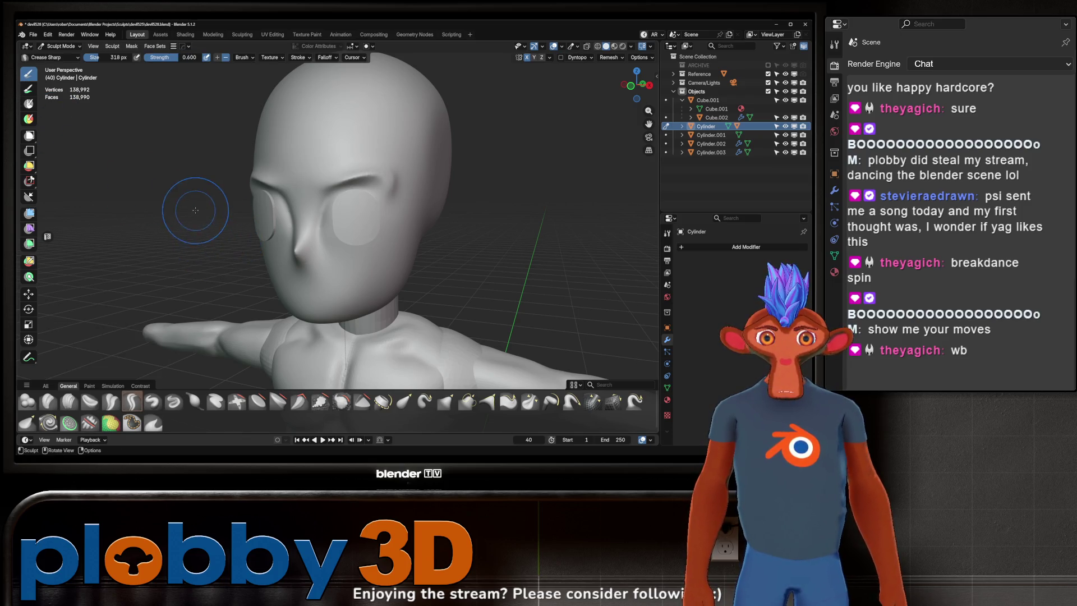
pyautogui.moveTo(192, 269)
pyautogui.mouseDown(button='middle')
pyautogui.moveTo(469, 176)
pyautogui.moveTo(474, 149)
pyautogui.moveTo(463, 167)
pyautogui.moveTo(476, 175)
pyautogui.moveTo(451, 196)
pyautogui.mouseUp(button='middle')
pyautogui.scroll(-6, 474, 149)
pyautogui.scroll(6, 461, 171)
pyautogui.scroll(-5, 468, 168)
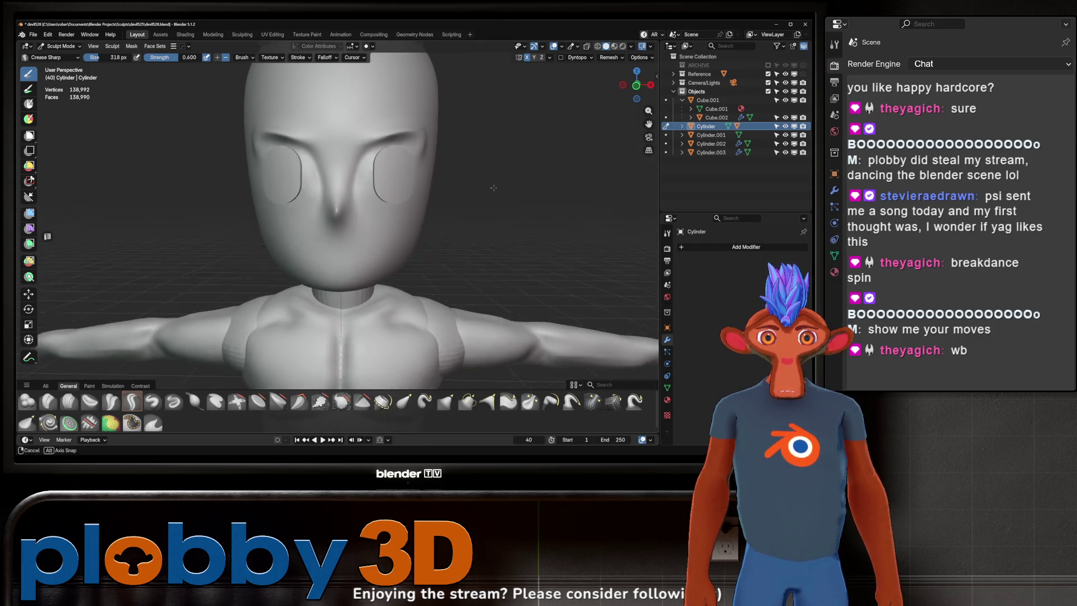
pyautogui.scroll(-3, 447, 201)
pyautogui.press('f')
pyautogui.click(421, 212)
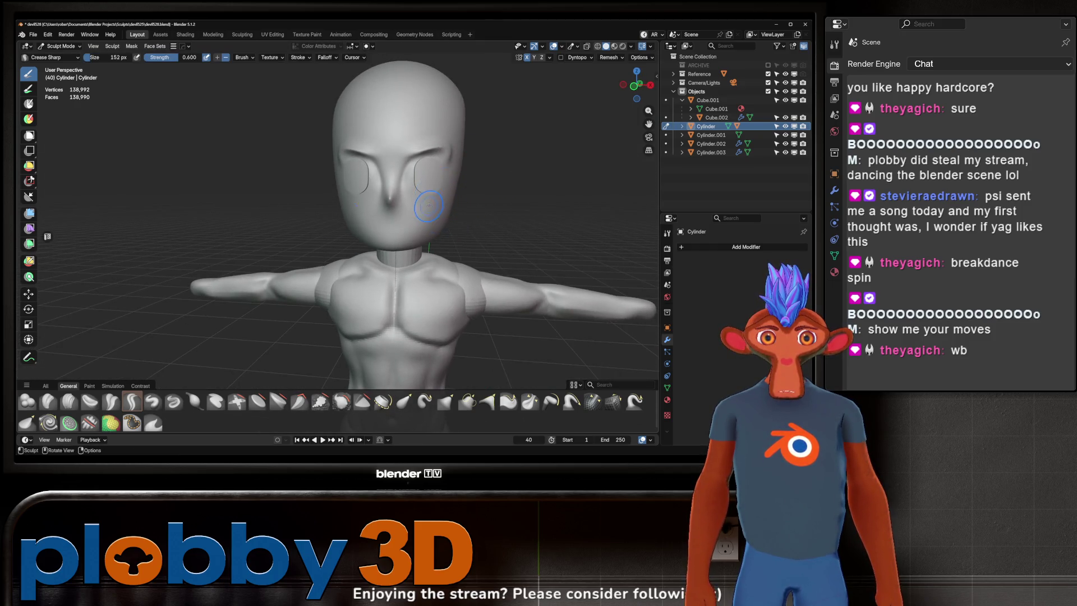
pyautogui.moveTo(421, 212)
pyautogui.mouseDown(button='middle')
pyautogui.moveTo(430, 207)
pyautogui.moveTo(372, 212)
pyautogui.moveTo(432, 194)
pyautogui.moveTo(418, 202)
pyautogui.moveTo(409, 193)
pyautogui.moveTo(410, 244)
pyautogui.mouseUp(button='middle')
pyautogui.scroll(1, 418, 202)
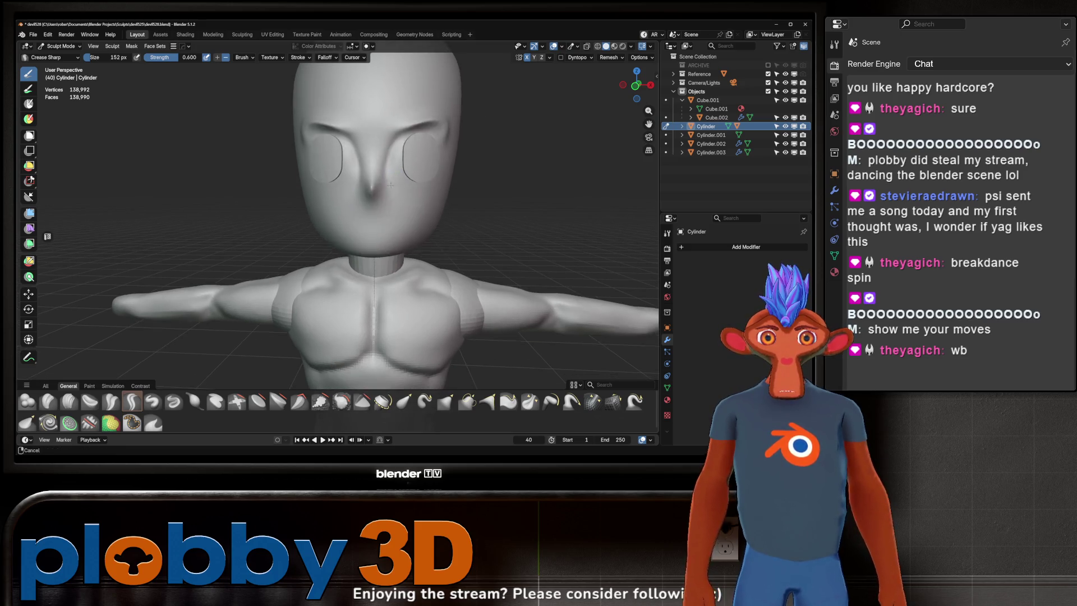
# - Select the Inflate/Deflate brush, keeping its size at 224 px
pyautogui.press('w')
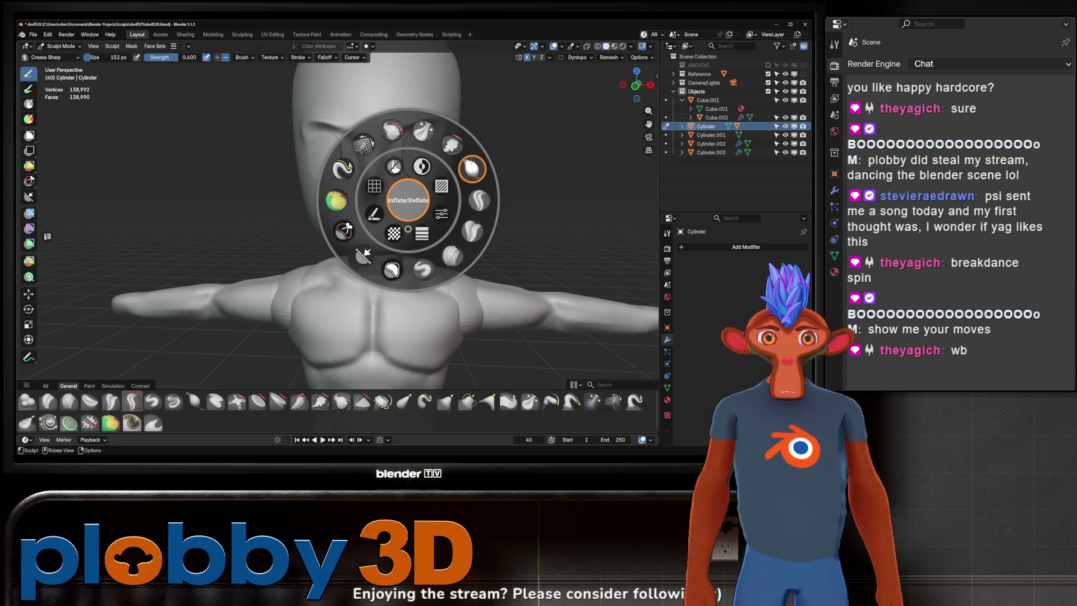
pyautogui.click(391, 130)
pyautogui.moveTo(387, 197); pyautogui.dragTo(383, 217, button='middle')
pyautogui.press('f')
pyautogui.click(383, 217)
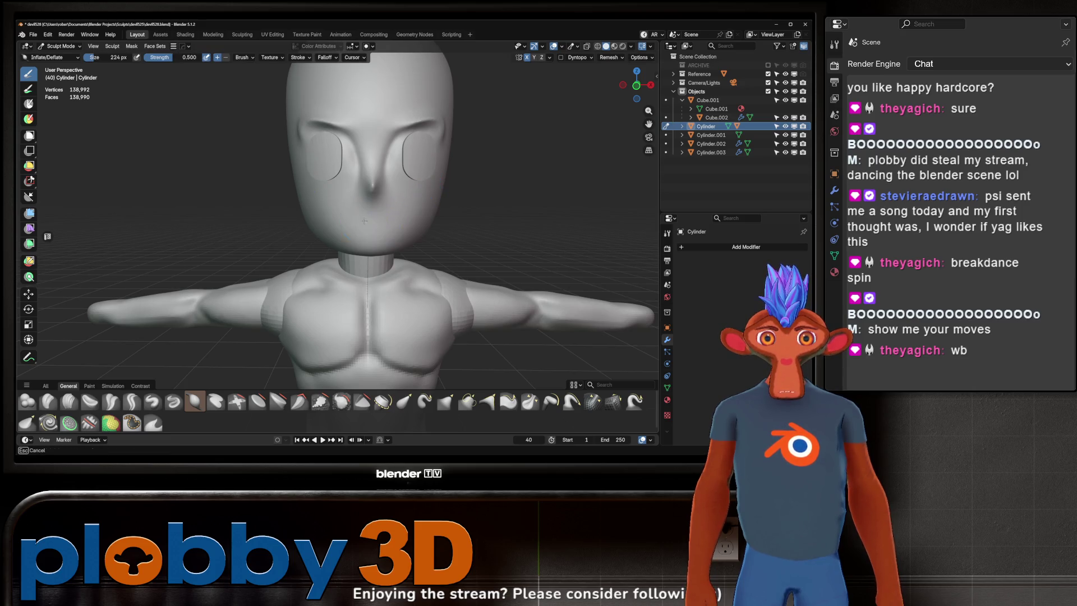
pyautogui.moveTo(367, 217)
pyautogui.mouseDown(button='middle')
pyautogui.moveTo(460, 210)
pyautogui.moveTo(418, 188)
pyautogui.moveTo(468, 193)
pyautogui.moveTo(421, 191)
pyautogui.mouseUp(button='middle')
# - Carve lips below the nose with the Crease Sharp brush and check them in profile
pyautogui.press('w')
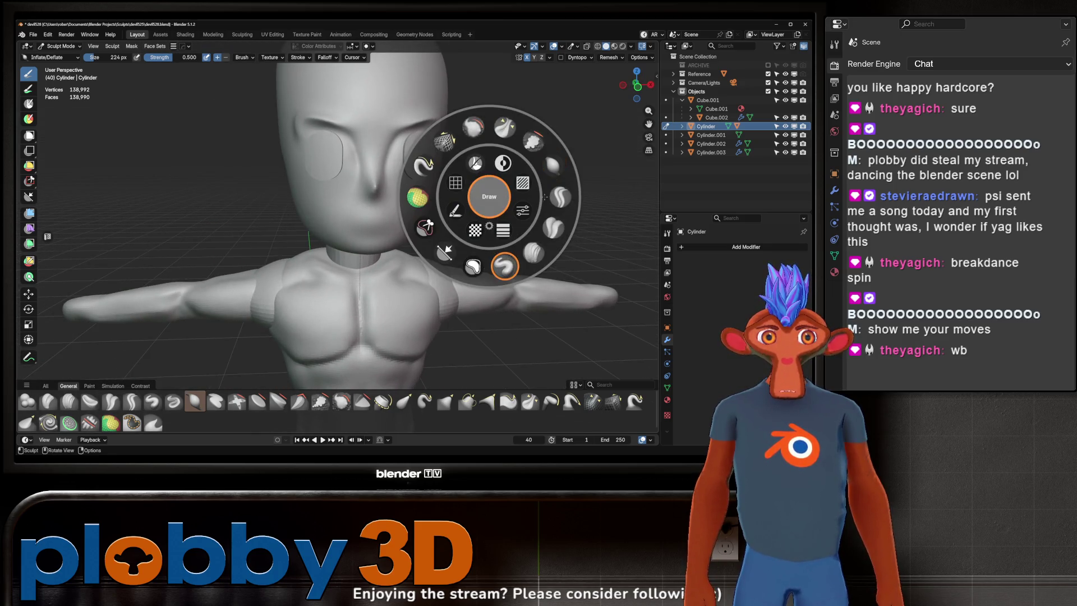
pyautogui.click(556, 197)
pyautogui.moveTo(555, 197)
pyautogui.mouseDown(button='middle')
pyautogui.moveTo(361, 193)
pyautogui.moveTo(371, 210)
pyautogui.mouseUp(button='middle')
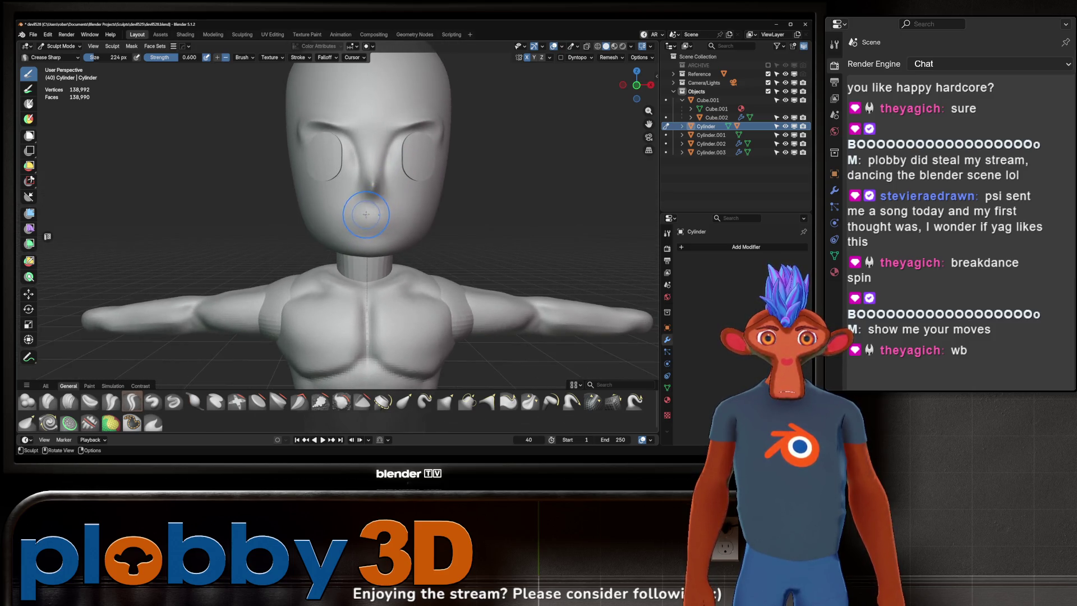
pyautogui.moveTo(350, 224); pyautogui.dragTo(393, 228)
pyautogui.moveTo(448, 208)
pyautogui.mouseDown(button='middle')
pyautogui.moveTo(348, 211)
pyautogui.moveTo(470, 162)
pyautogui.moveTo(415, 166)
pyautogui.moveTo(484, 159)
pyautogui.moveTo(440, 149)
pyautogui.moveTo(458, 170)
pyautogui.moveTo(450, 175)
pyautogui.moveTo(547, 115)
pyautogui.mouseUp(button='middle')
pyautogui.scroll(-5, 485, 159)
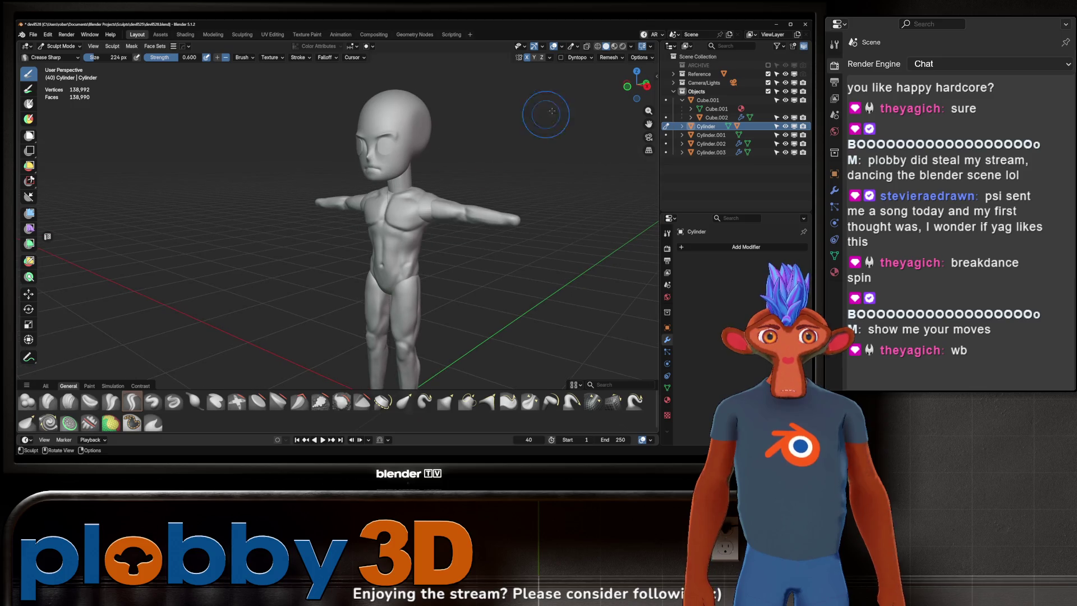
pyautogui.click(614, 46)
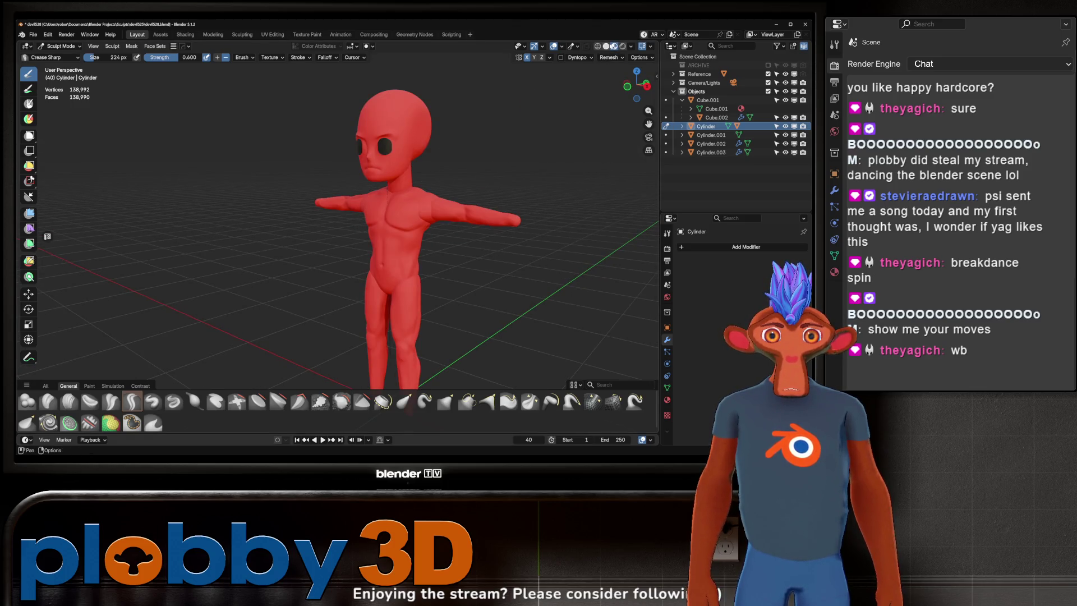
pyautogui.click(597, 46)
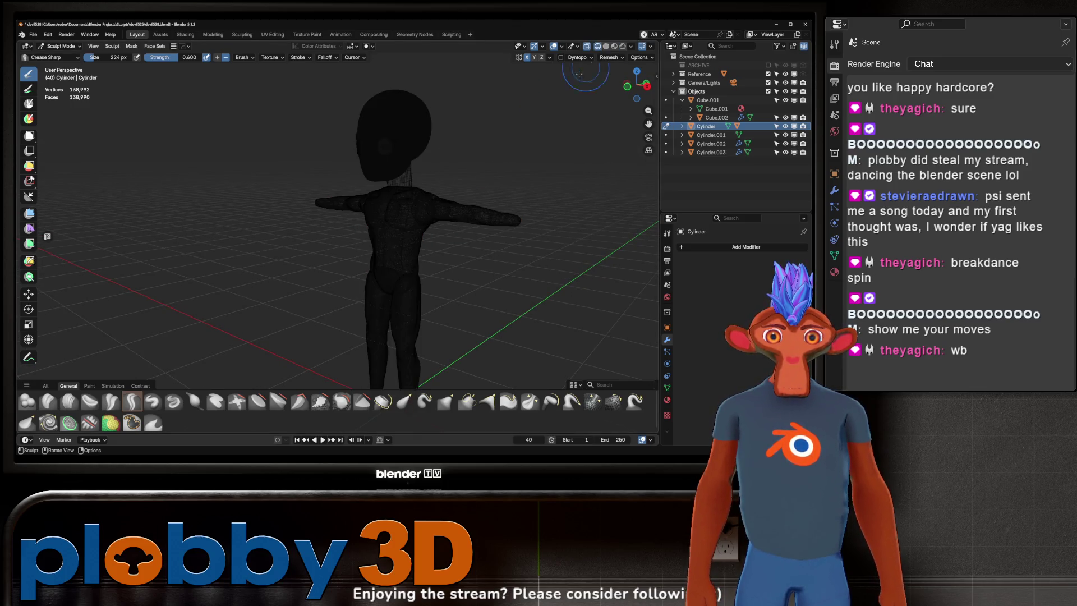
pyautogui.click(607, 47)
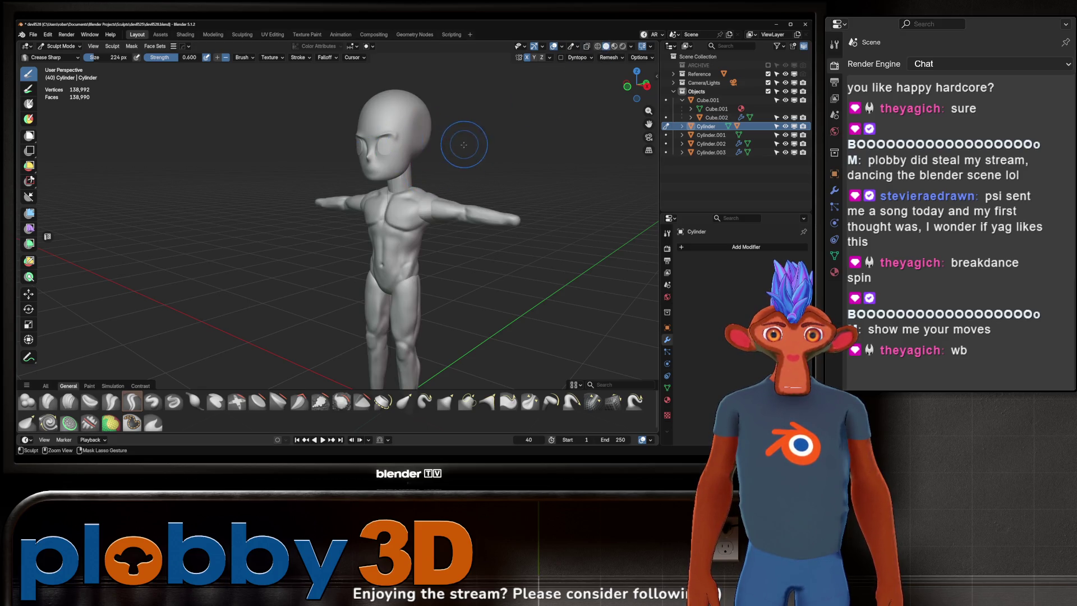
pyautogui.moveTo(428, 157)
pyautogui.mouseDown(button='middle')
pyautogui.moveTo(447, 154)
pyautogui.moveTo(435, 164)
pyautogui.moveTo(462, 177)
pyautogui.moveTo(406, 163)
pyautogui.moveTo(387, 180)
pyautogui.moveTo(474, 164)
pyautogui.moveTo(443, 186)
pyautogui.moveTo(437, 173)
pyautogui.moveTo(385, 173)
pyautogui.moveTo(483, 157)
pyautogui.moveTo(432, 169)
pyautogui.moveTo(440, 144)
pyautogui.moveTo(446, 182)
pyautogui.moveTo(416, 183)
pyautogui.mouseUp(button='middle')
pyautogui.scroll(6, 435, 163)
pyautogui.scroll(-5, 463, 177)
pyautogui.scroll(5, 421, 149)
pyautogui.scroll(-3, 443, 186)
# - Save incrementally as devil529.blend and voxel-remesh the neck cylinder at 0.035 m
pyautogui.hotkey('ctrl', 'alt', 's')
pyautogui.hotkey('alt', 'q')
pyautogui.press('r')
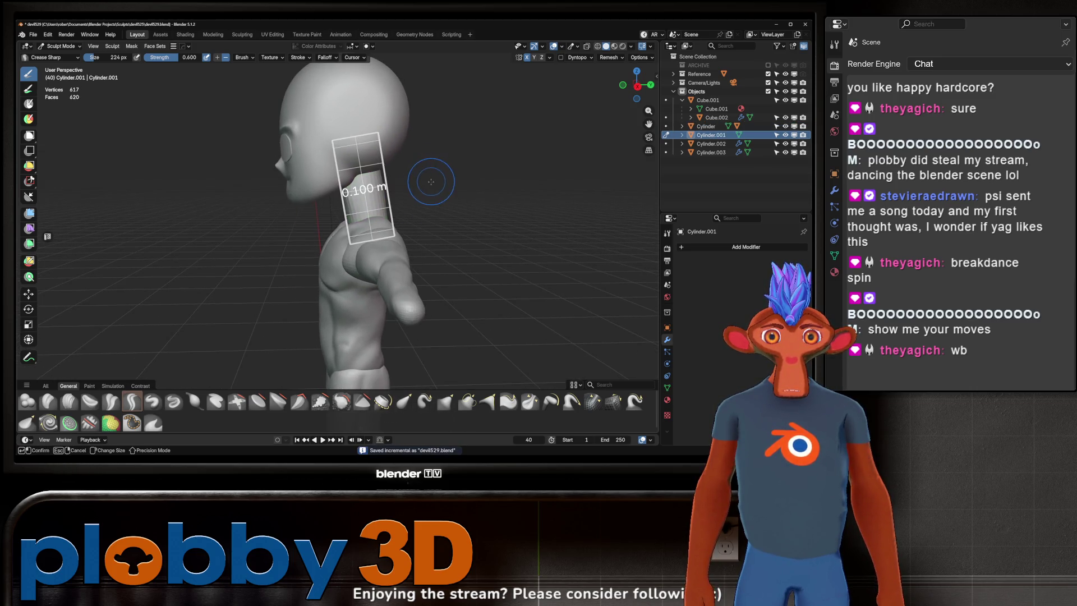
pyautogui.click(570, 150)
pyautogui.moveTo(504, 153)
pyautogui.mouseDown(button='middle')
pyautogui.moveTo(529, 147)
pyautogui.moveTo(453, 170)
pyautogui.moveTo(383, 209)
pyautogui.moveTo(415, 235)
pyautogui.mouseUp(button='middle')
pyautogui.hotkey('ctrl', 'r')
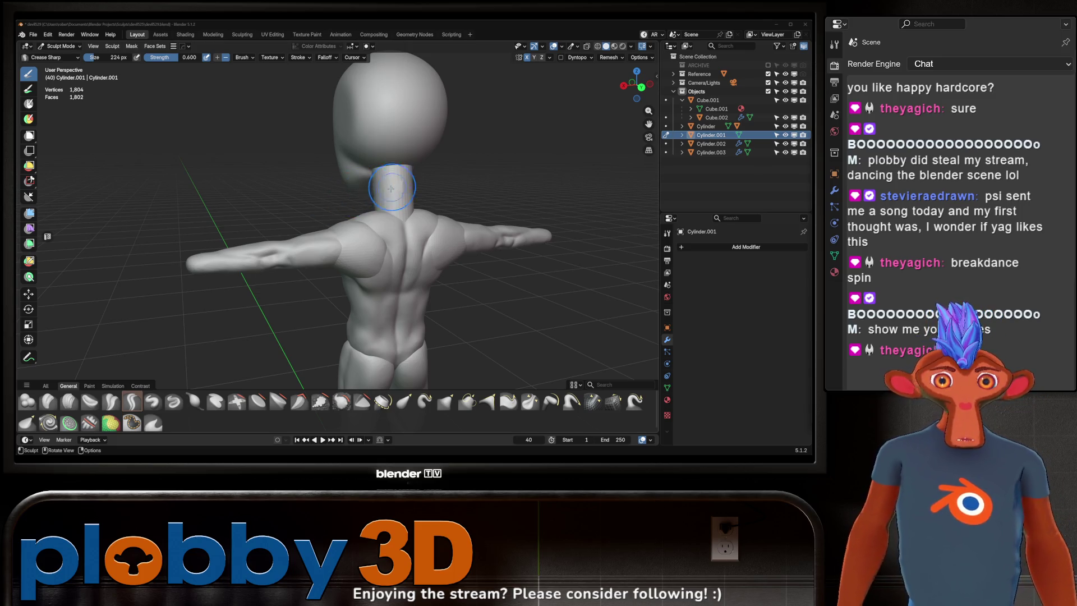
# - Pull the neck base into the shoulders with the Grab brush, then inspect it from several angles
pyautogui.scroll(3, 426, 191)
pyautogui.moveTo(427, 191); pyautogui.dragTo(378, 223, button='middle')
pyautogui.press('g')
pyautogui.moveTo(379, 222)
pyautogui.mouseDown()
pyautogui.moveTo(359, 231)
pyautogui.moveTo(386, 216)
pyautogui.mouseUp()
pyautogui.moveTo(386, 217)
pyautogui.mouseDown(button='middle')
pyautogui.moveTo(433, 187)
pyautogui.moveTo(395, 209)
pyautogui.moveTo(416, 209)
pyautogui.moveTo(375, 204)
pyautogui.moveTo(348, 218)
pyautogui.mouseUp(button='middle')
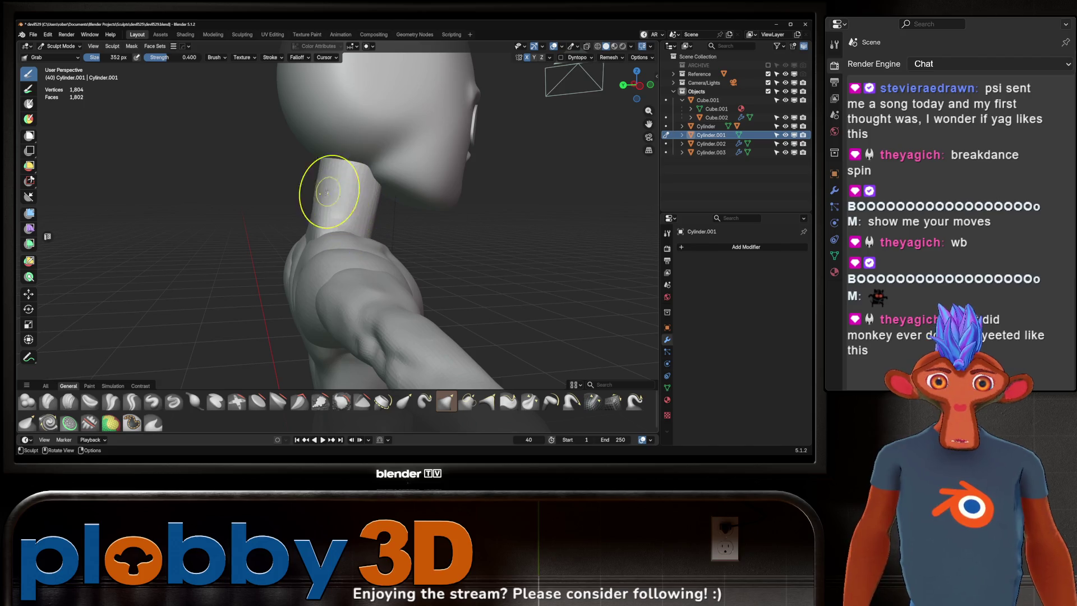
pyautogui.moveTo(320, 180)
pyautogui.mouseDown(button='middle')
pyautogui.moveTo(372, 208)
pyautogui.moveTo(301, 185)
pyautogui.mouseUp(button='middle')
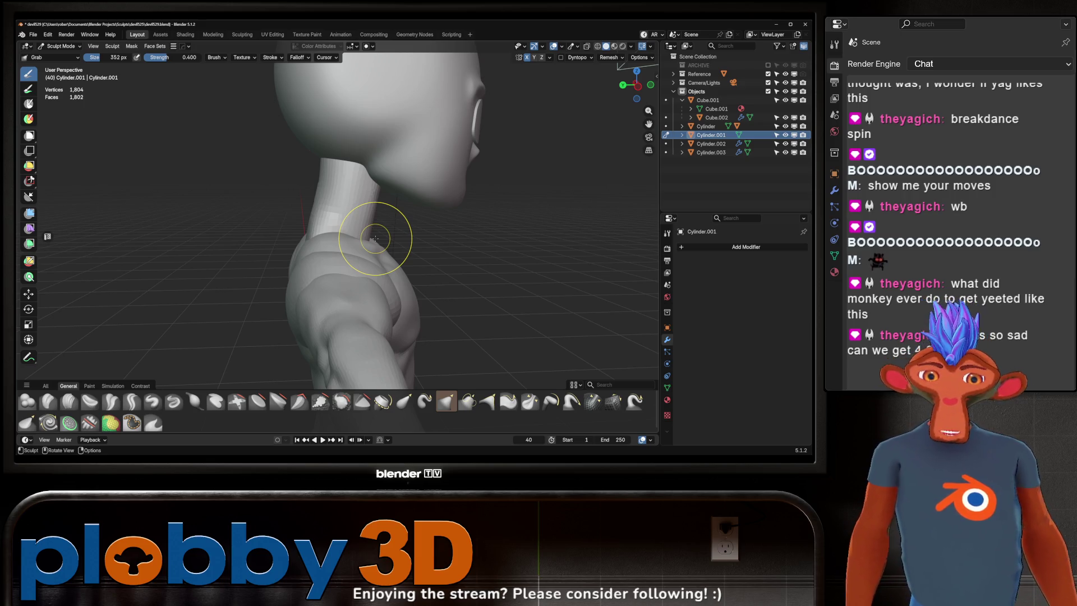
pyautogui.moveTo(375, 238)
pyautogui.mouseDown(button='middle')
pyautogui.moveTo(421, 187)
pyautogui.moveTo(361, 221)
pyautogui.moveTo(324, 271)
pyautogui.moveTo(340, 236)
pyautogui.moveTo(329, 203)
pyautogui.mouseUp(button='middle')
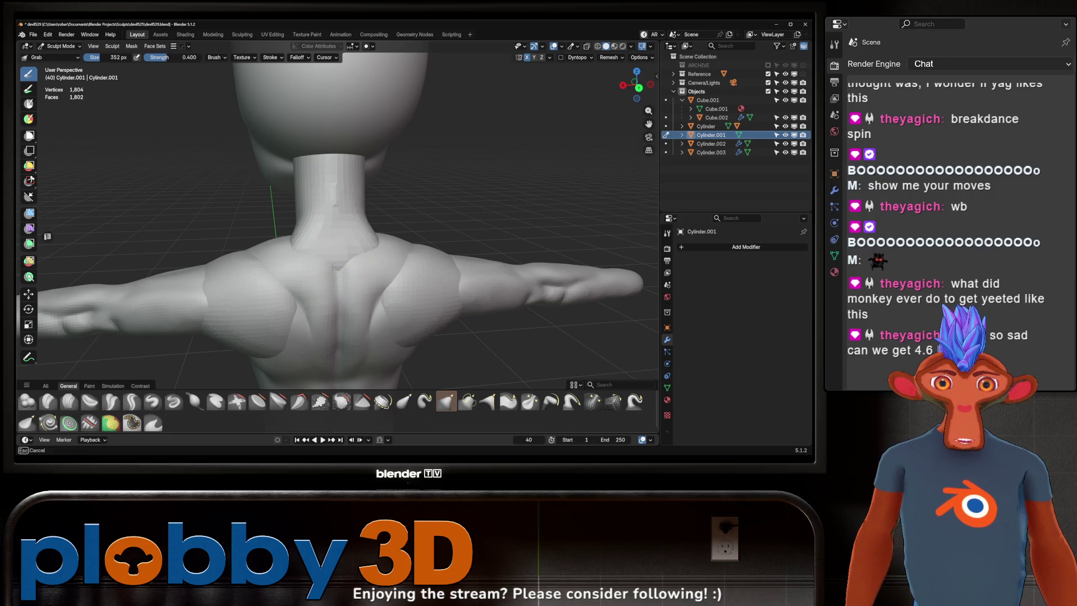
pyautogui.moveTo(332, 267)
pyautogui.mouseDown(button='middle')
pyautogui.moveTo(360, 260)
pyautogui.moveTo(281, 265)
pyautogui.moveTo(333, 222)
pyautogui.moveTo(307, 213)
pyautogui.moveTo(309, 228)
pyautogui.mouseUp(button='middle')
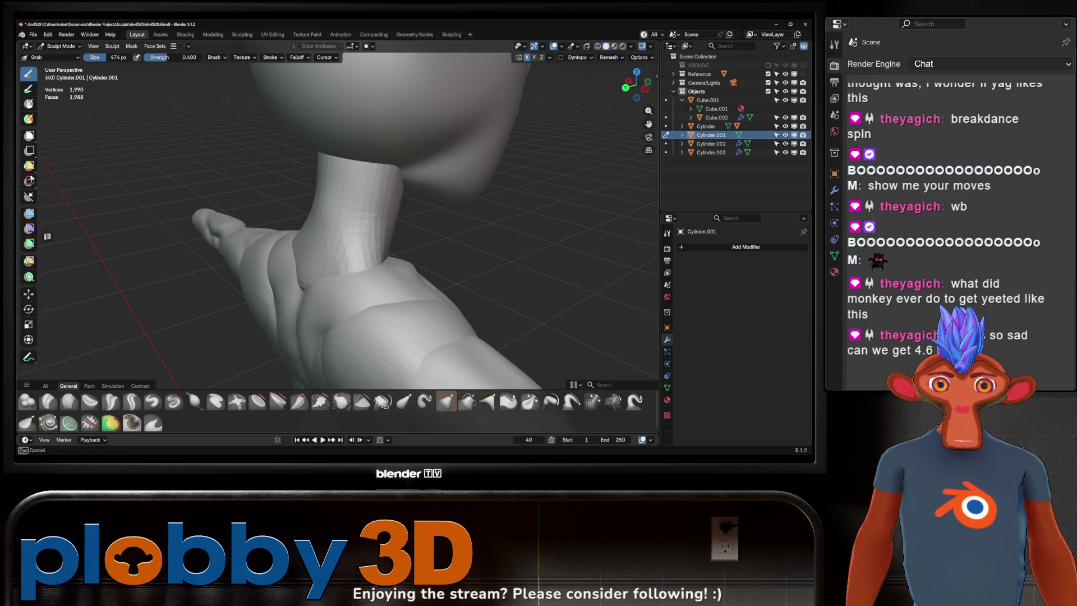
pyautogui.moveTo(321, 265)
pyautogui.mouseDown(button='middle')
pyautogui.moveTo(378, 228)
pyautogui.moveTo(343, 240)
pyautogui.moveTo(383, 249)
pyautogui.moveTo(331, 264)
pyautogui.moveTo(301, 255)
pyautogui.mouseUp(button='middle')
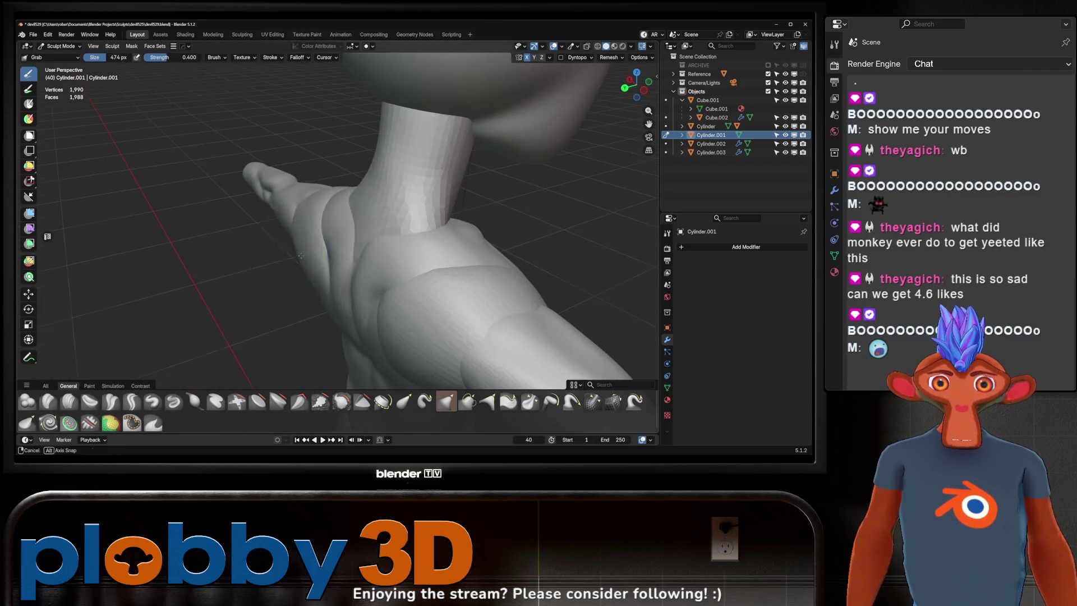
pyautogui.moveTo(369, 219)
pyautogui.mouseDown(button='middle')
pyautogui.moveTo(375, 206)
pyautogui.moveTo(356, 228)
pyautogui.moveTo(378, 221)
pyautogui.moveTo(322, 227)
pyautogui.moveTo(356, 188)
pyautogui.moveTo(387, 188)
pyautogui.moveTo(363, 253)
pyautogui.moveTo(344, 194)
pyautogui.moveTo(337, 213)
pyautogui.moveTo(441, 191)
pyautogui.moveTo(315, 282)
pyautogui.moveTo(344, 197)
pyautogui.moveTo(337, 221)
pyautogui.moveTo(345, 203)
pyautogui.moveTo(364, 225)
pyautogui.moveTo(269, 208)
pyautogui.moveTo(73, 213)
pyautogui.moveTo(48, 236)
pyautogui.moveTo(465, 194)
pyautogui.moveTo(516, 207)
pyautogui.moveTo(465, 205)
pyautogui.moveTo(514, 205)
pyautogui.moveTo(498, 187)
pyautogui.moveTo(385, 207)
pyautogui.mouseUp(button='middle')
pyautogui.scroll(-5, 345, 203)
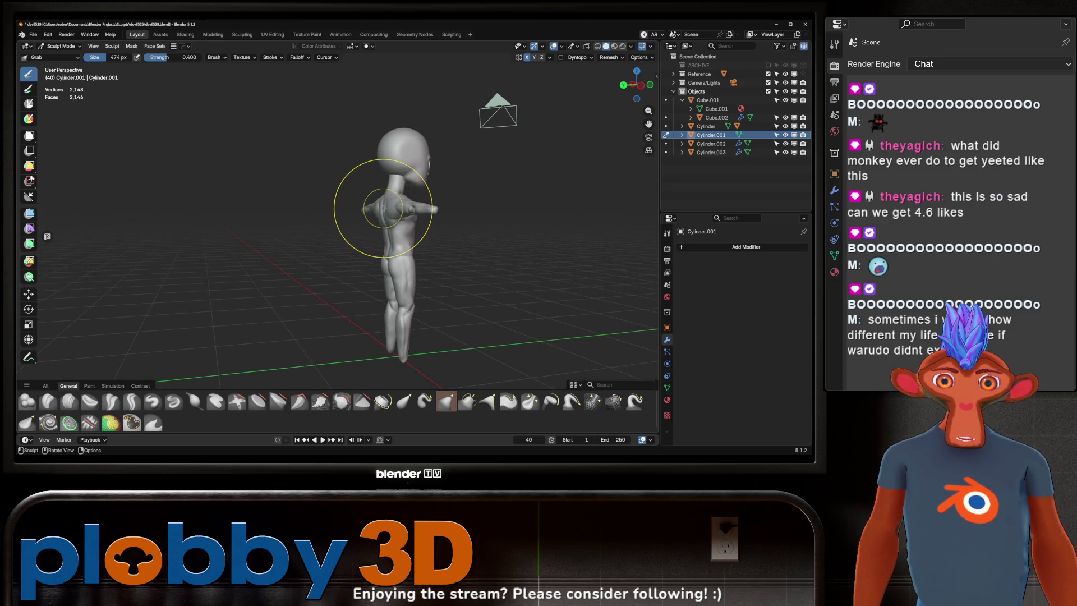
# - Make the torso mesh the sculpt target and shrink the Grab brush to 358 px
pyautogui.hotkey('alt', 'q')
pyautogui.hotkey('alt', 'q')
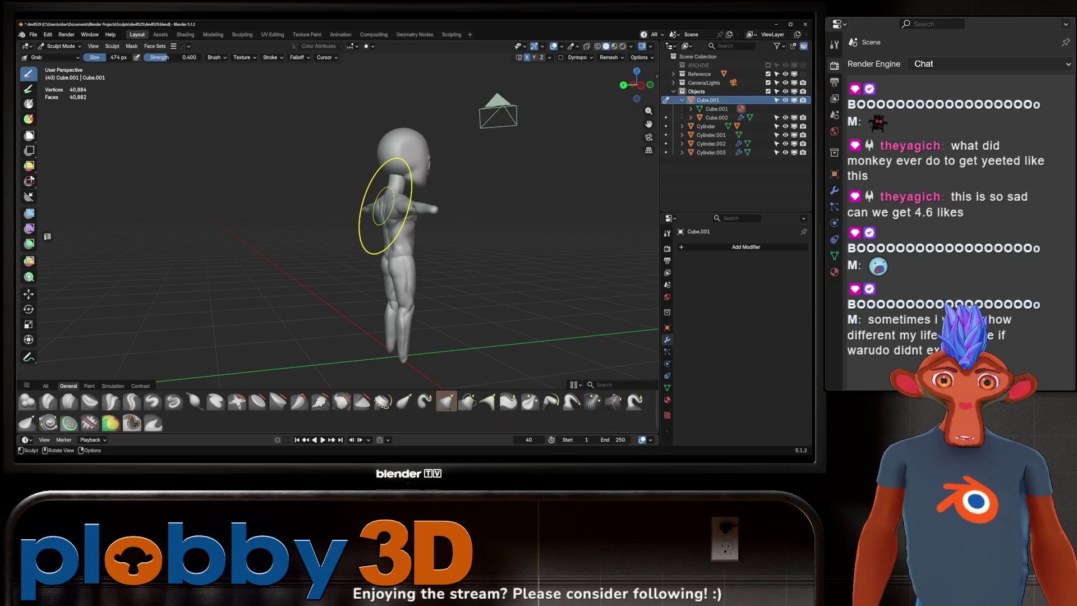
pyautogui.press('f')
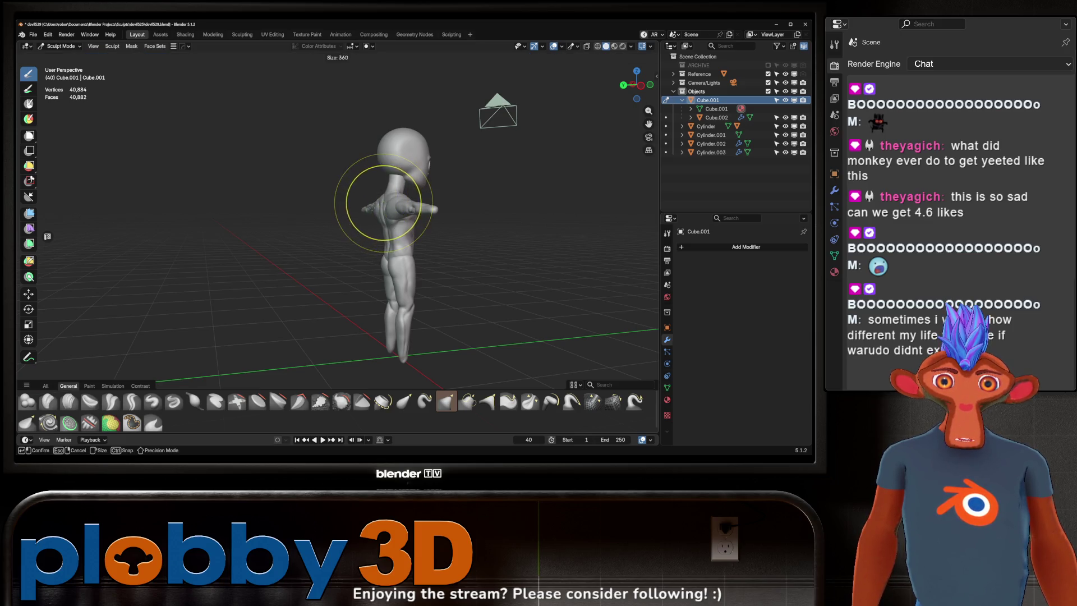
pyautogui.click(384, 206)
pyautogui.moveTo(390, 201)
pyautogui.mouseDown(button='middle')
pyautogui.moveTo(470, 202)
pyautogui.moveTo(432, 180)
pyautogui.moveTo(506, 185)
pyautogui.moveTo(313, 185)
pyautogui.moveTo(441, 188)
pyautogui.mouseUp(button='middle')
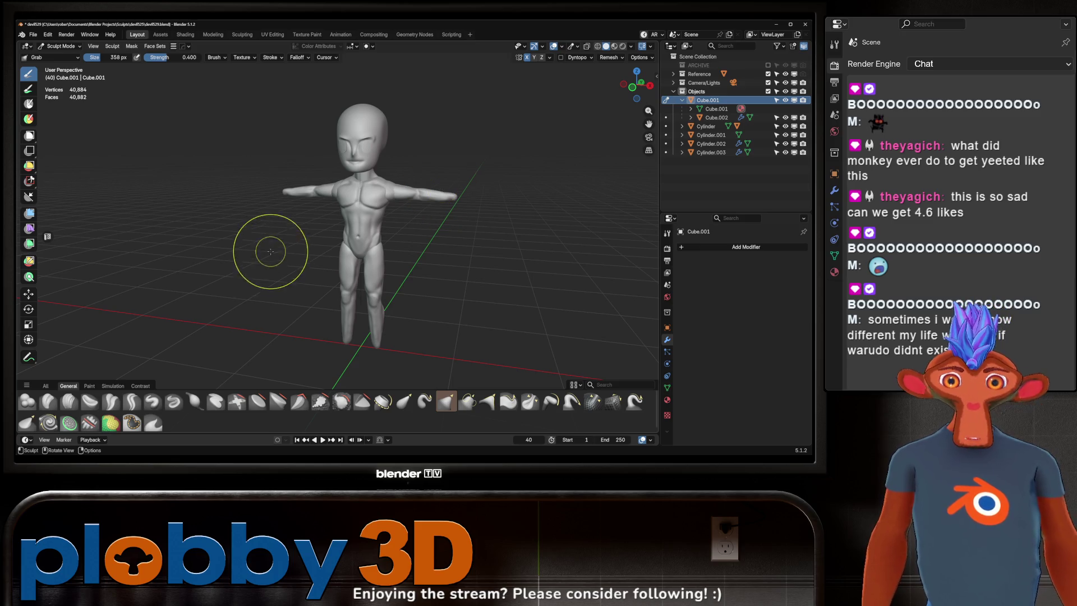
pyautogui.moveTo(269, 248)
pyautogui.mouseDown(button='middle')
pyautogui.moveTo(387, 185)
pyautogui.moveTo(400, 196)
pyautogui.moveTo(357, 218)
pyautogui.mouseUp(button='middle')
pyautogui.scroll(4, 359, 199)
pyautogui.scroll(2, 369, 198)
# - Make the mirrored Cube.002 the sculpt target and look at the shins from below
pyautogui.hotkey('alt', 'q')
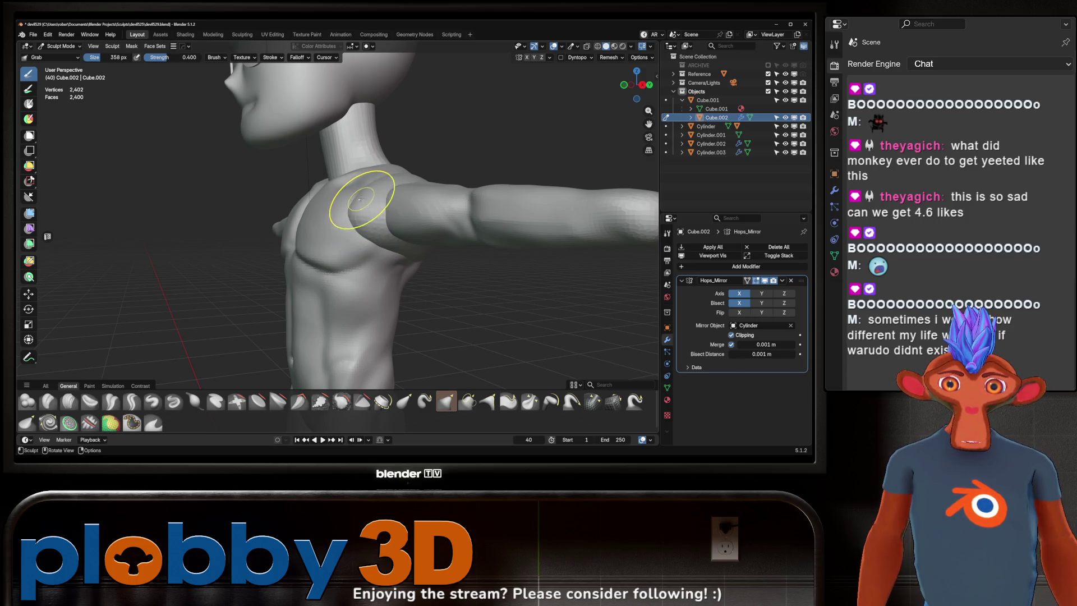
pyautogui.moveTo(360, 199)
pyautogui.mouseDown(button='middle')
pyautogui.moveTo(347, 205)
pyautogui.moveTo(386, 198)
pyautogui.moveTo(294, 206)
pyautogui.moveTo(445, 209)
pyautogui.moveTo(418, 256)
pyautogui.moveTo(392, 236)
pyautogui.moveTo(404, 219)
pyautogui.moveTo(382, 213)
pyautogui.mouseUp(button='middle')
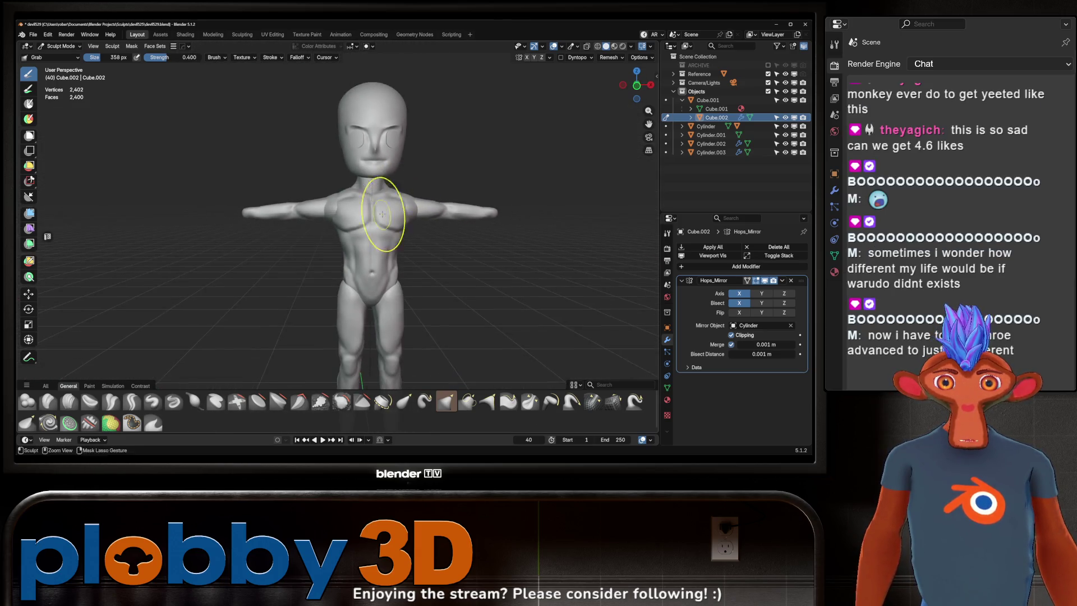
pyautogui.scroll(-4, 382, 214)
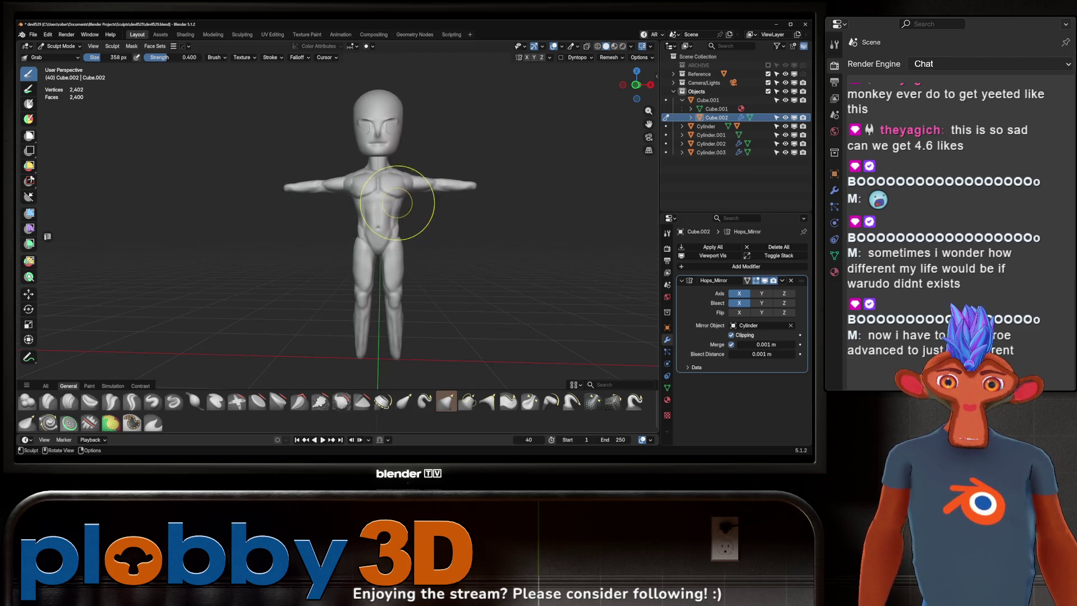
pyautogui.scroll(6, 423, 168)
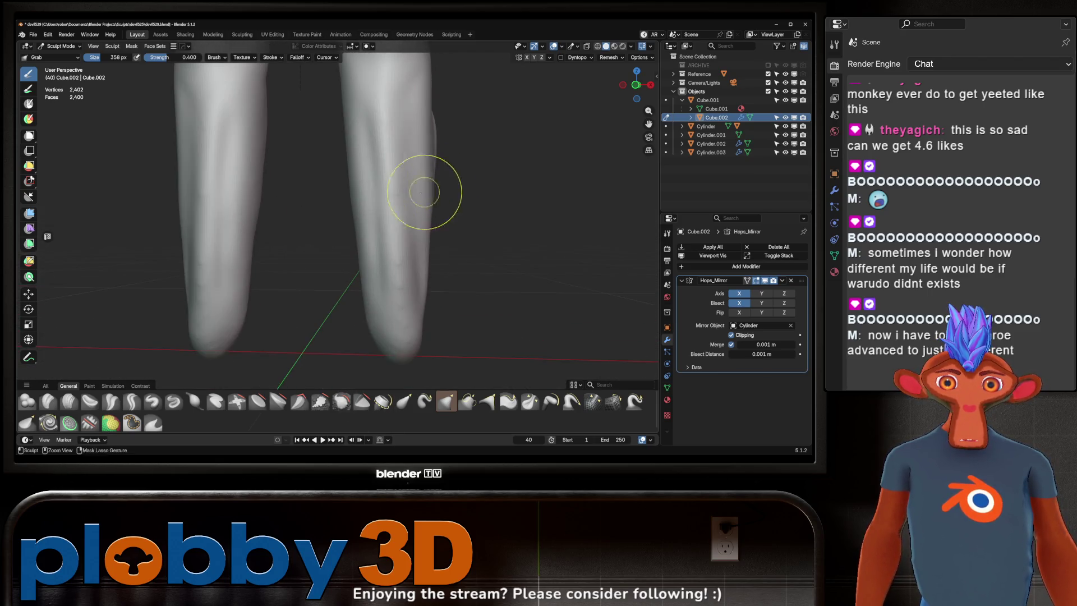
pyautogui.moveTo(404, 244)
pyautogui.mouseDown(button='middle')
pyautogui.moveTo(392, 211)
pyautogui.moveTo(361, 221)
pyautogui.moveTo(389, 212)
pyautogui.mouseUp(button='middle')
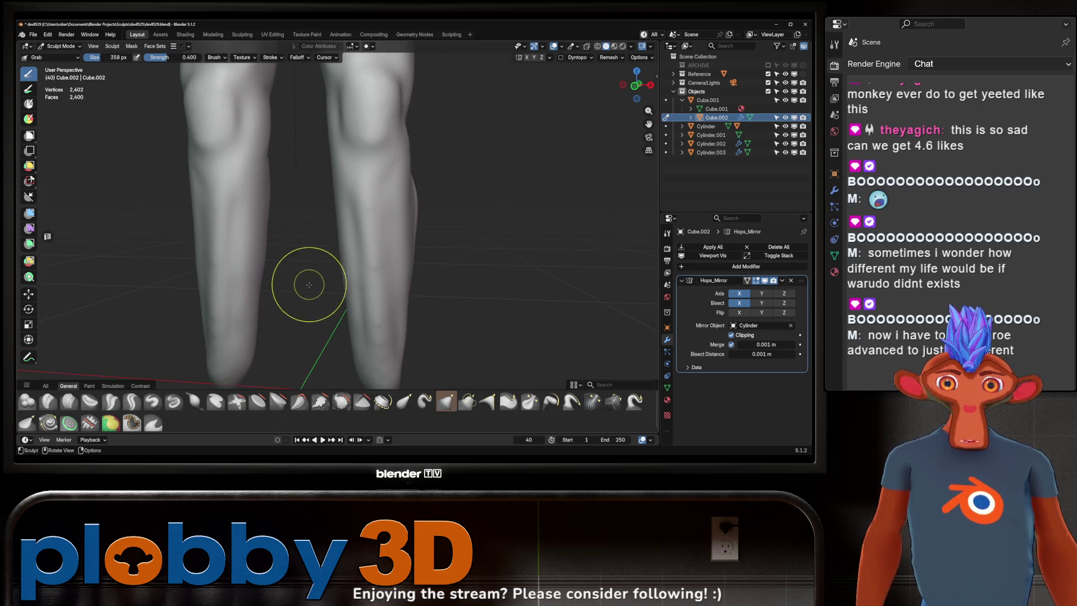
# - Set up the Crease Sharp brush at 166 px and make Cylinder.002, the legs mesh, the sculpt target
pyautogui.click(132, 402)
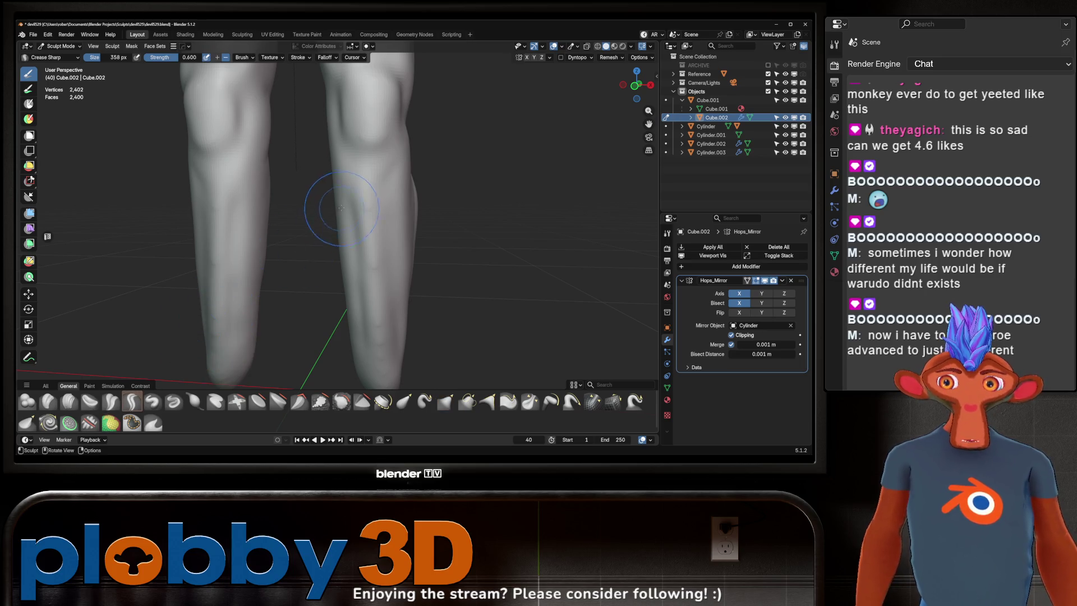
pyautogui.moveTo(382, 201); pyautogui.dragTo(377, 116, button='middle')
pyautogui.press('f')
pyautogui.click(399, 176)
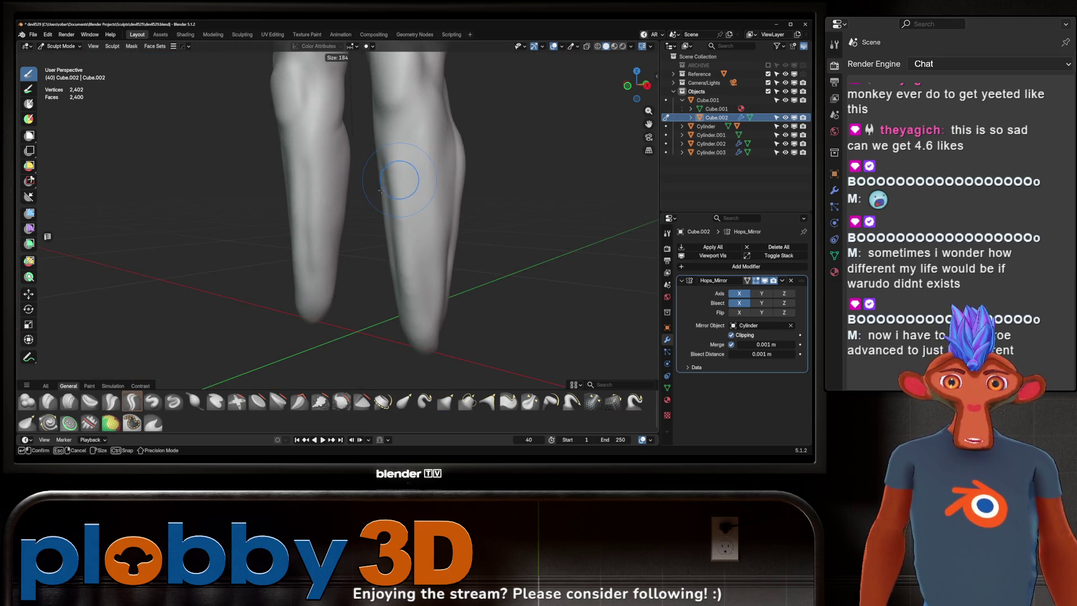
pyautogui.moveTo(399, 175)
pyautogui.mouseDown(button='middle')
pyautogui.moveTo(407, 182)
pyautogui.moveTo(361, 171)
pyautogui.mouseUp(button='middle')
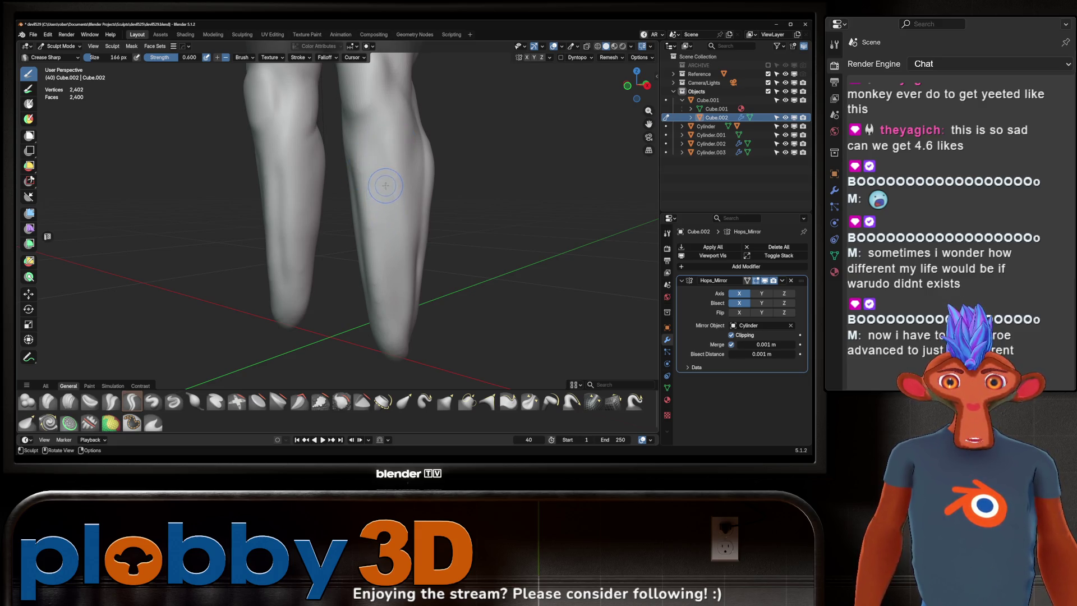
pyautogui.moveTo(386, 186)
pyautogui.mouseDown(button='middle')
pyautogui.moveTo(414, 203)
pyautogui.moveTo(394, 183)
pyautogui.moveTo(400, 189)
pyautogui.moveTo(386, 193)
pyautogui.moveTo(411, 165)
pyautogui.mouseUp(button='middle')
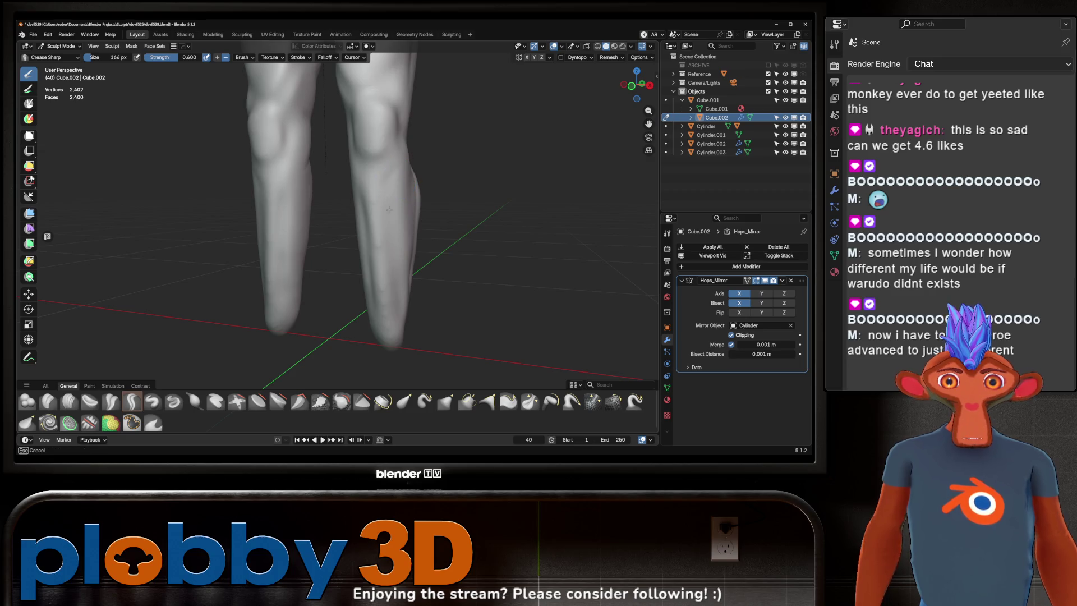
pyautogui.hotkey('alt', 'q')
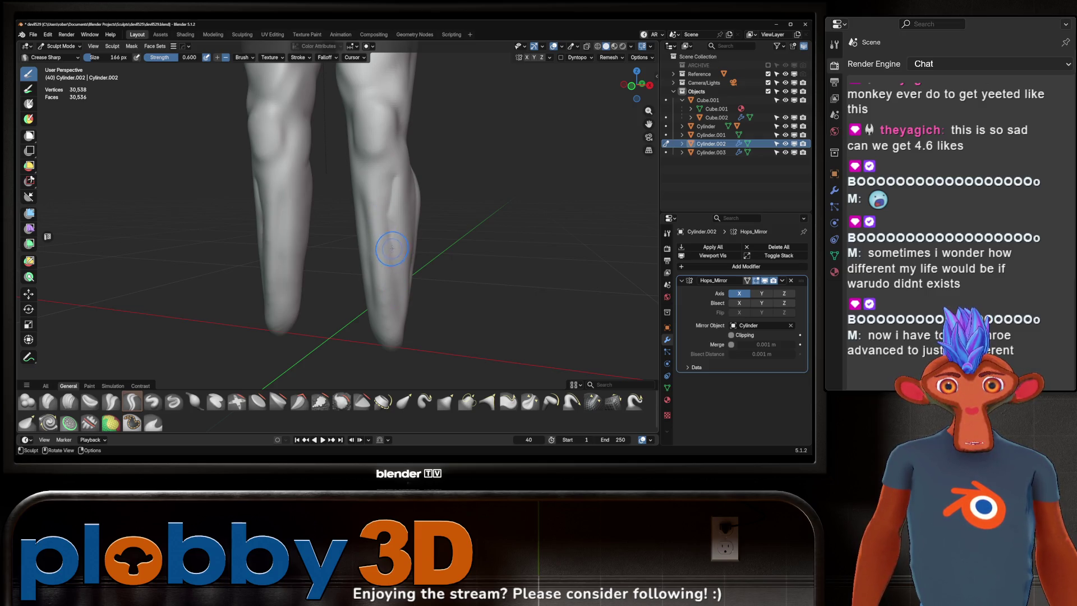
# - Paint a light Crease Sharp stroke along the right thigh, then zoom in on the face
pyautogui.moveTo(416, 239)
pyautogui.mouseDown(button='middle')
pyautogui.moveTo(422, 223)
pyautogui.moveTo(390, 239)
pyautogui.mouseUp(button='middle')
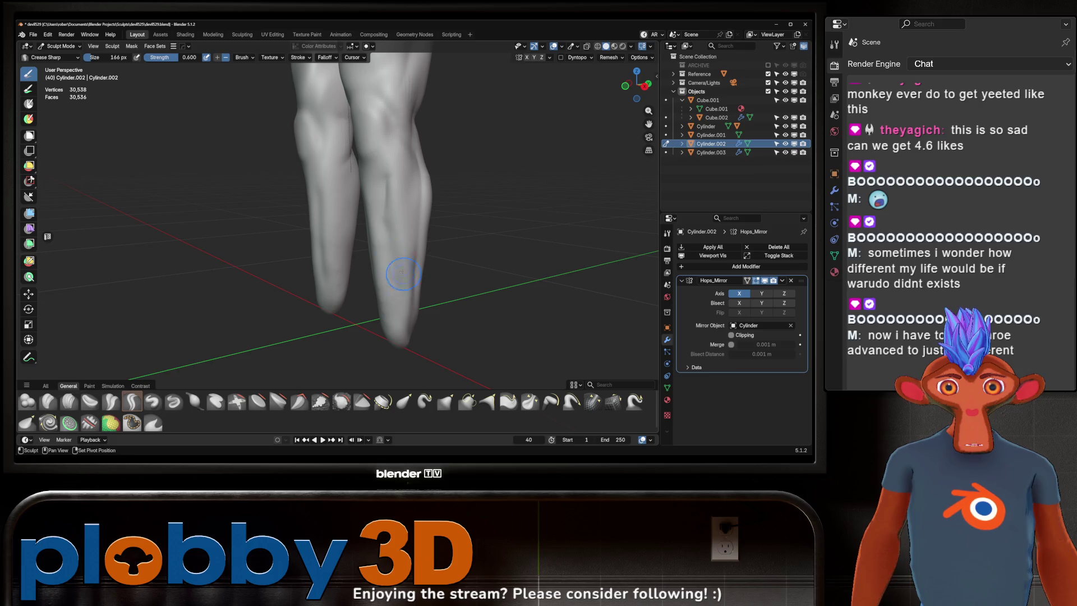
pyautogui.moveTo(390, 239)
pyautogui.mouseDown(button='middle')
pyautogui.moveTo(388, 249)
pyautogui.moveTo(439, 193)
pyautogui.moveTo(461, 259)
pyautogui.mouseUp(button='middle')
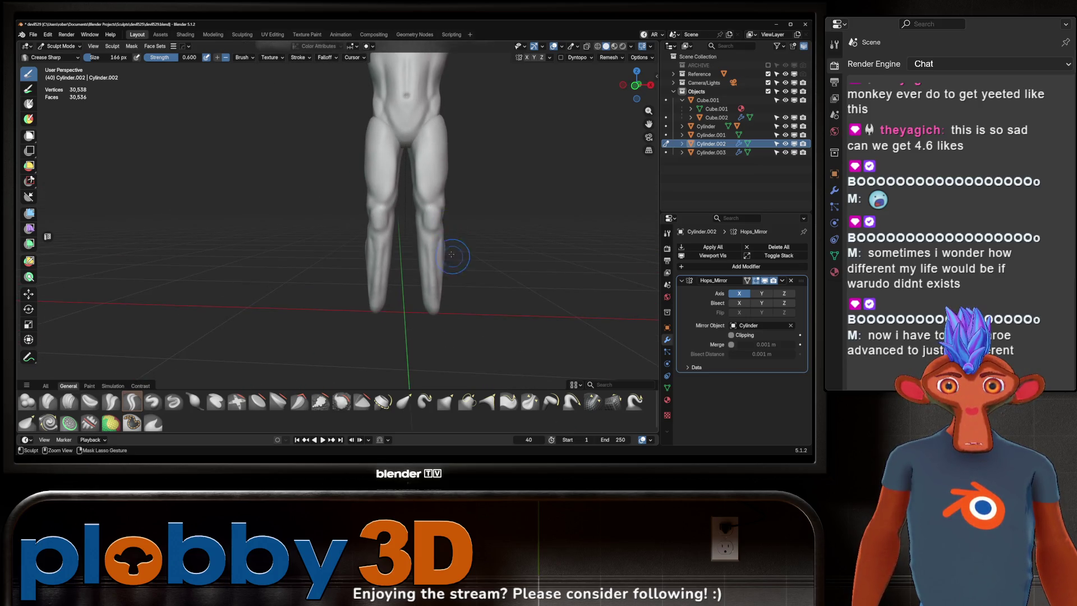
pyautogui.moveTo(455, 194); pyautogui.dragTo(447, 201, button='middle')
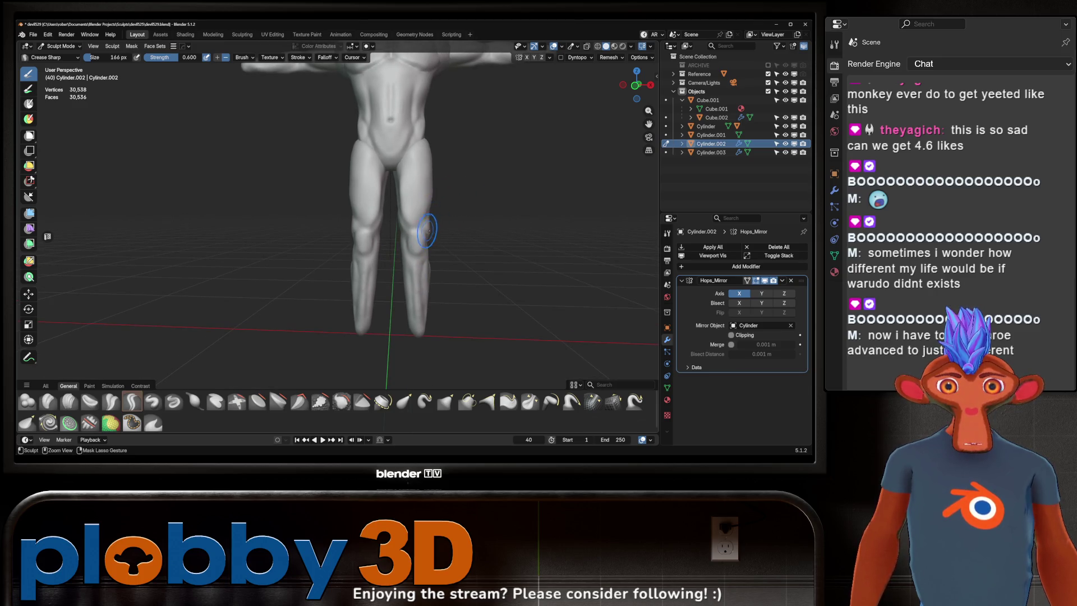
pyautogui.moveTo(427, 231)
pyautogui.mouseDown()
pyautogui.moveTo(430, 207)
pyautogui.moveTo(405, 224)
pyautogui.moveTo(414, 235)
pyautogui.mouseUp()
pyautogui.moveTo(444, 212); pyautogui.dragTo(412, 227, button='middle')
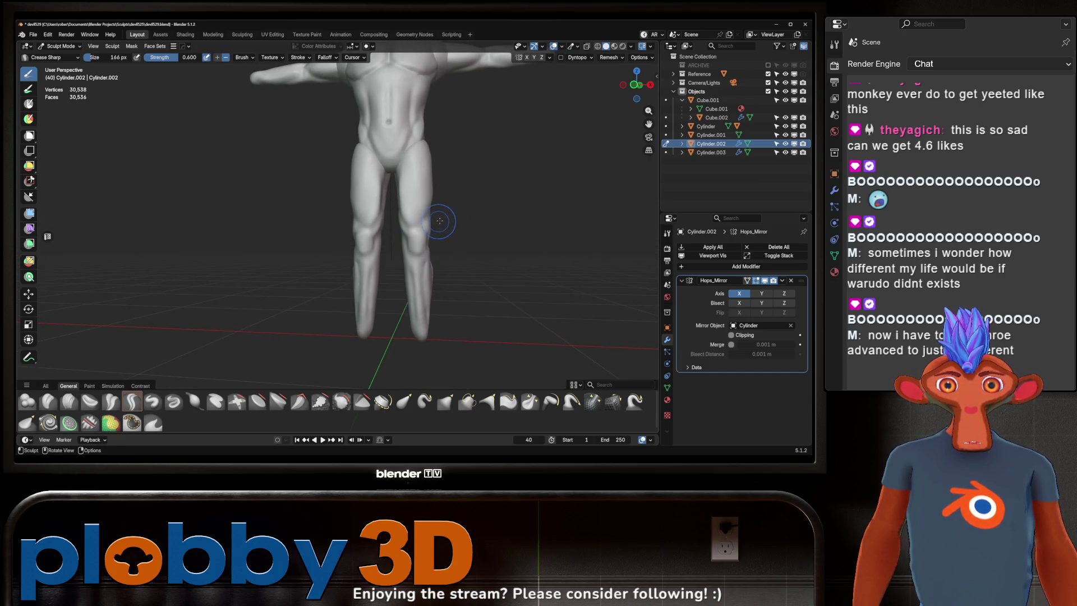
pyautogui.moveTo(440, 221); pyautogui.dragTo(431, 226, button='middle')
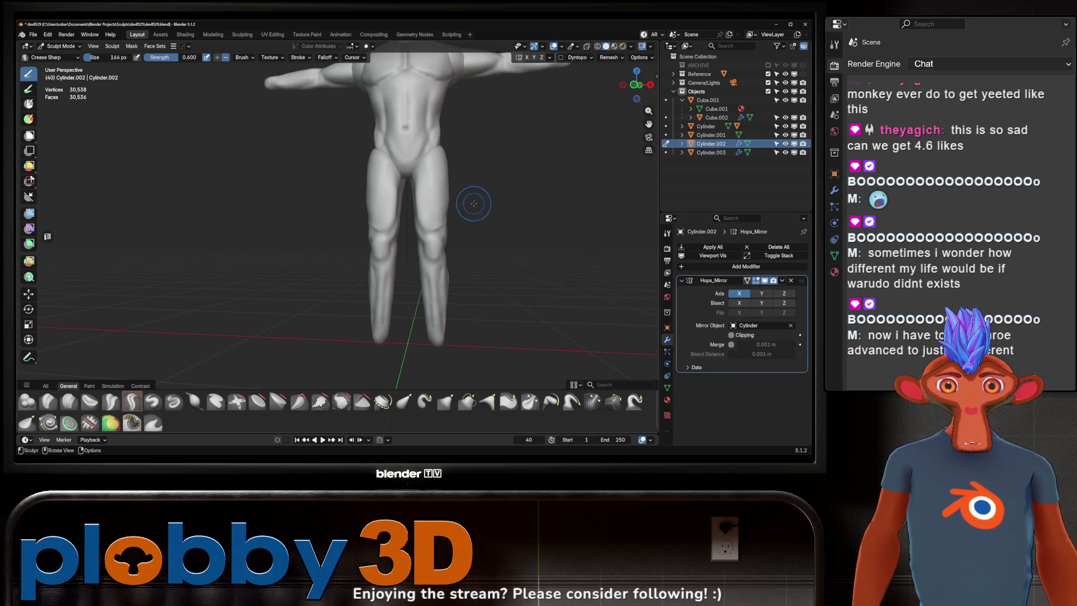
pyautogui.moveTo(472, 206); pyautogui.dragTo(457, 201, button='middle')
pyautogui.scroll(-4, 459, 201)
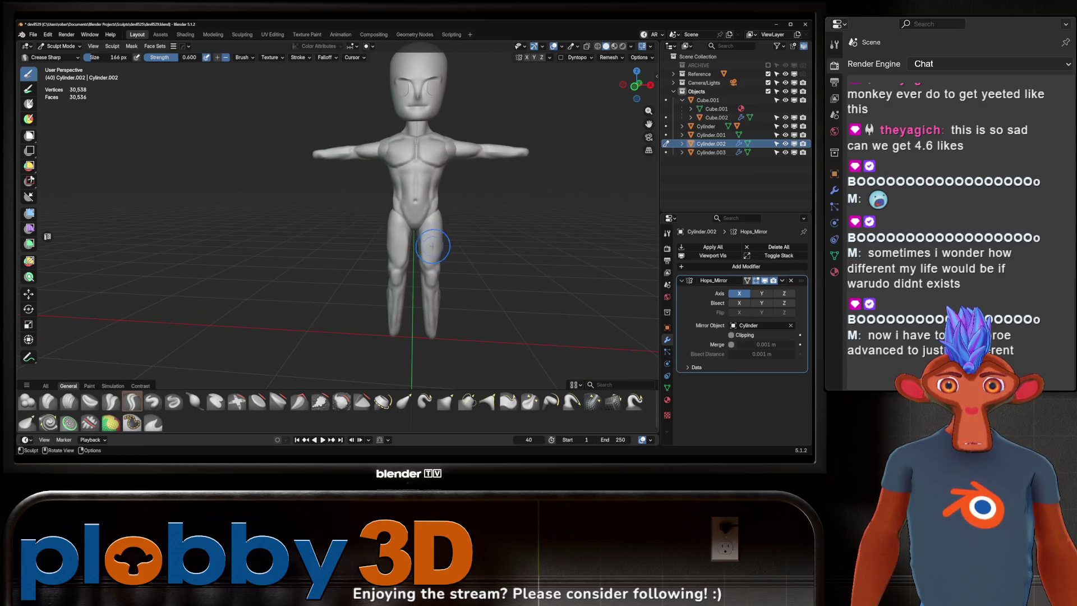
pyautogui.moveTo(463, 209)
pyautogui.mouseDown(button='middle')
pyautogui.moveTo(443, 213)
pyautogui.moveTo(436, 236)
pyautogui.mouseUp(button='middle')
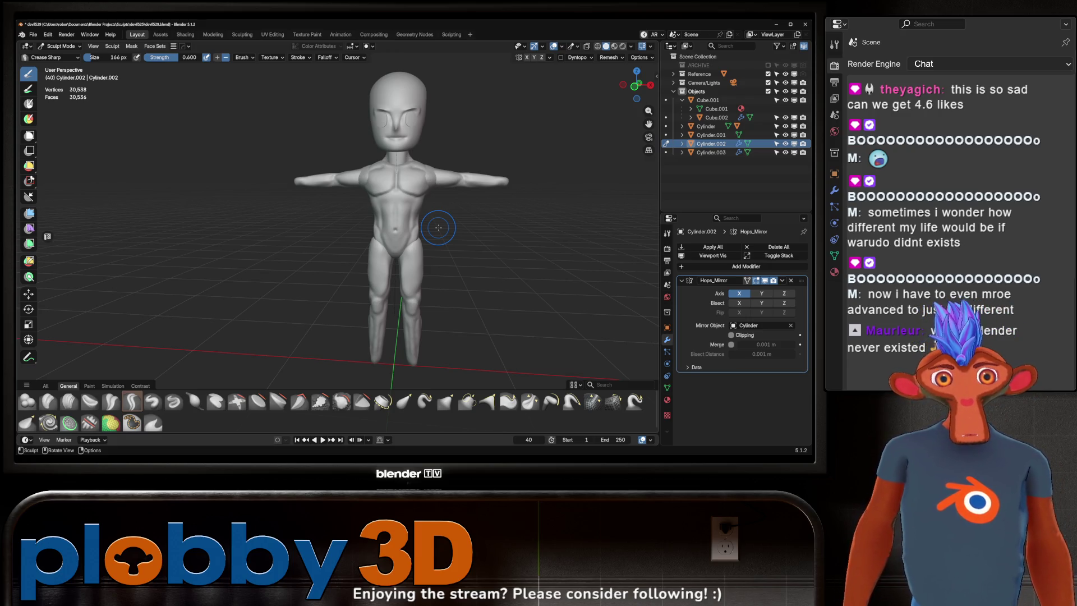
pyautogui.scroll(5, 363, 192)
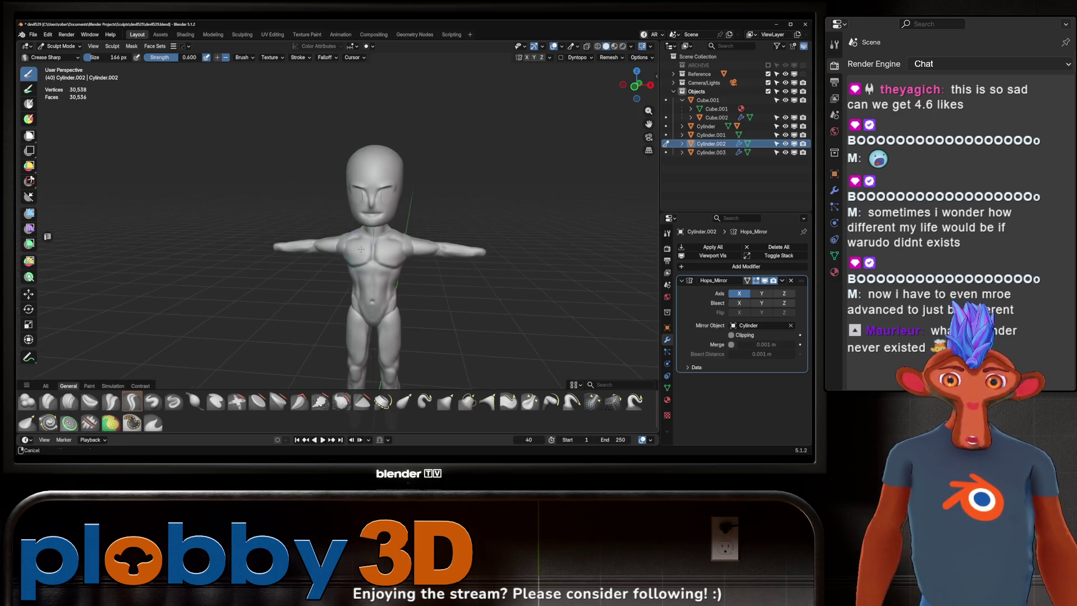
pyautogui.scroll(5, 363, 192)
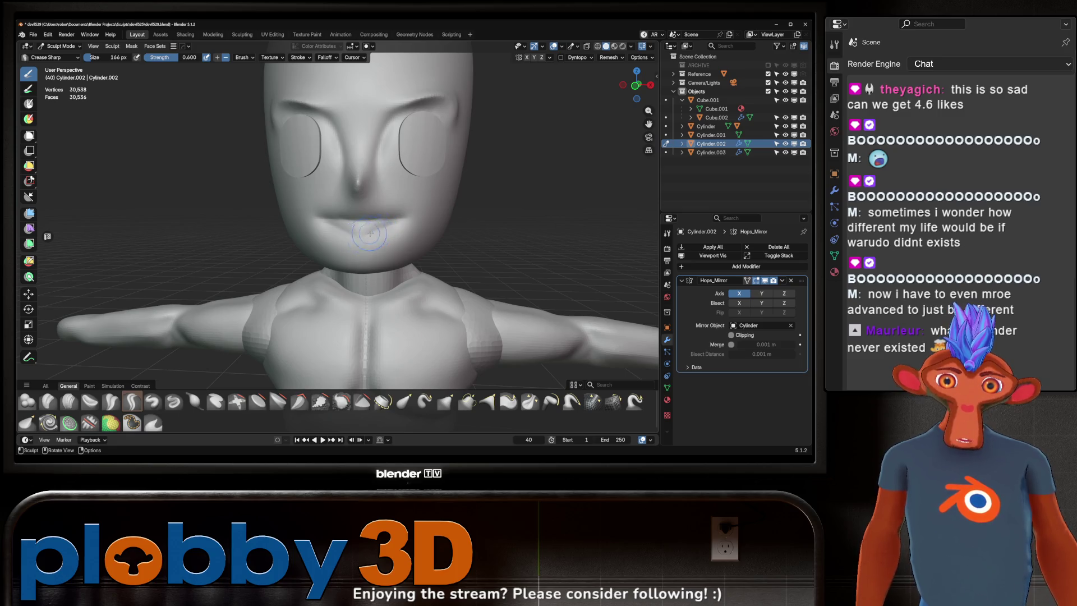
# - Make the head the sculpt target and carve the mouth line with Crease Sharp strokes
pyautogui.hotkey('alt', 'q')
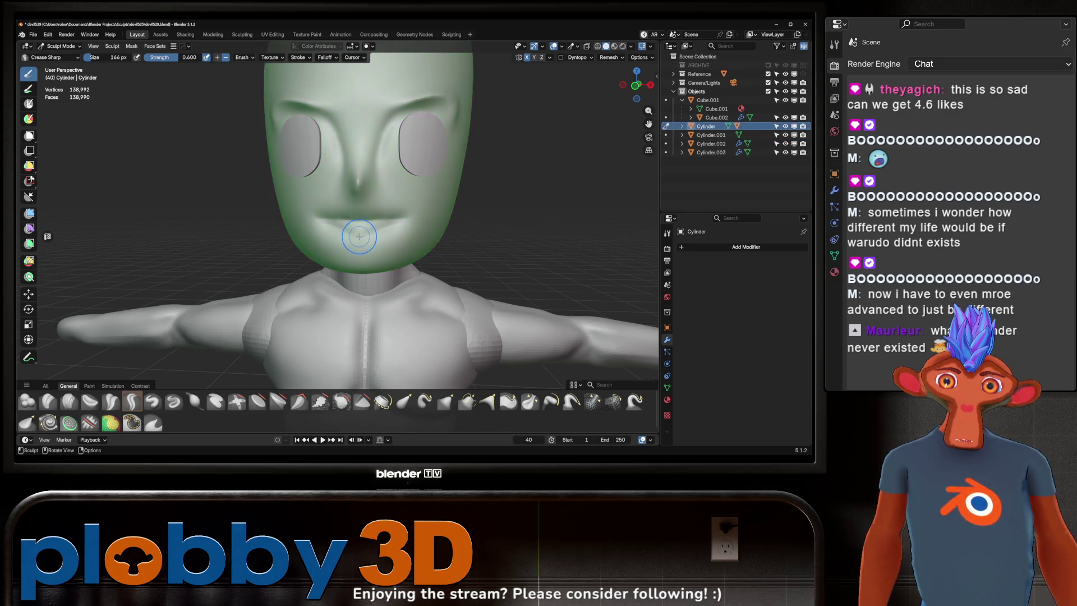
pyautogui.moveTo(323, 220); pyautogui.dragTo(401, 219)
pyautogui.moveTo(331, 221); pyautogui.dragTo(397, 211)
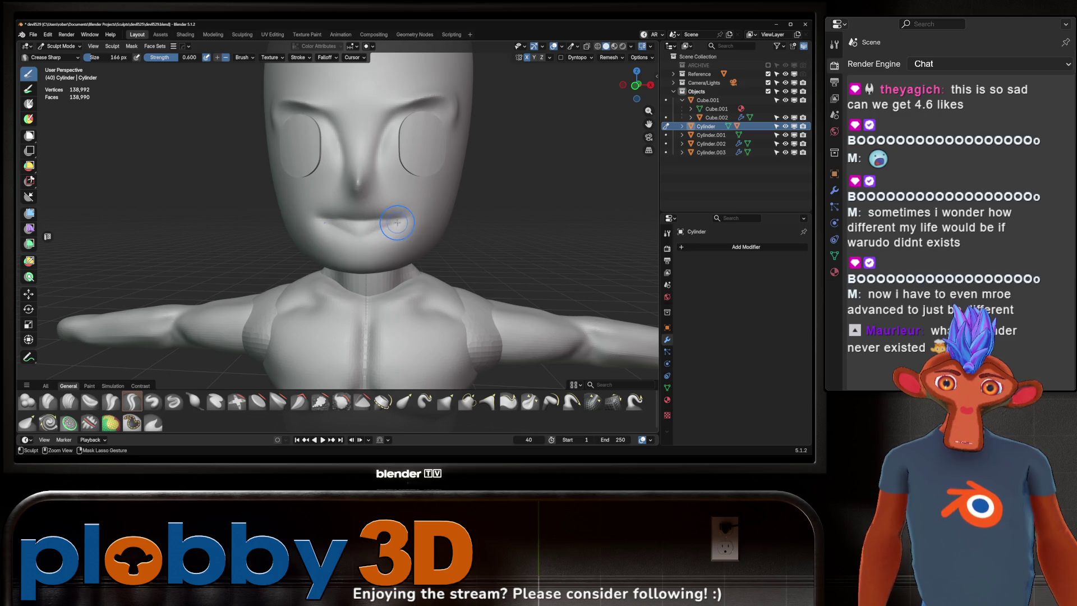
pyautogui.moveTo(355, 240); pyautogui.dragTo(410, 218)
pyautogui.moveTo(427, 206)
pyautogui.mouseDown(button='middle')
pyautogui.moveTo(343, 206)
pyautogui.moveTo(413, 204)
pyautogui.moveTo(365, 221)
pyautogui.moveTo(403, 203)
pyautogui.moveTo(367, 258)
pyautogui.moveTo(412, 235)
pyautogui.moveTo(381, 217)
pyautogui.moveTo(407, 230)
pyautogui.mouseUp(button='middle')
pyautogui.moveTo(343, 221); pyautogui.dragTo(301, 219, button='middle')
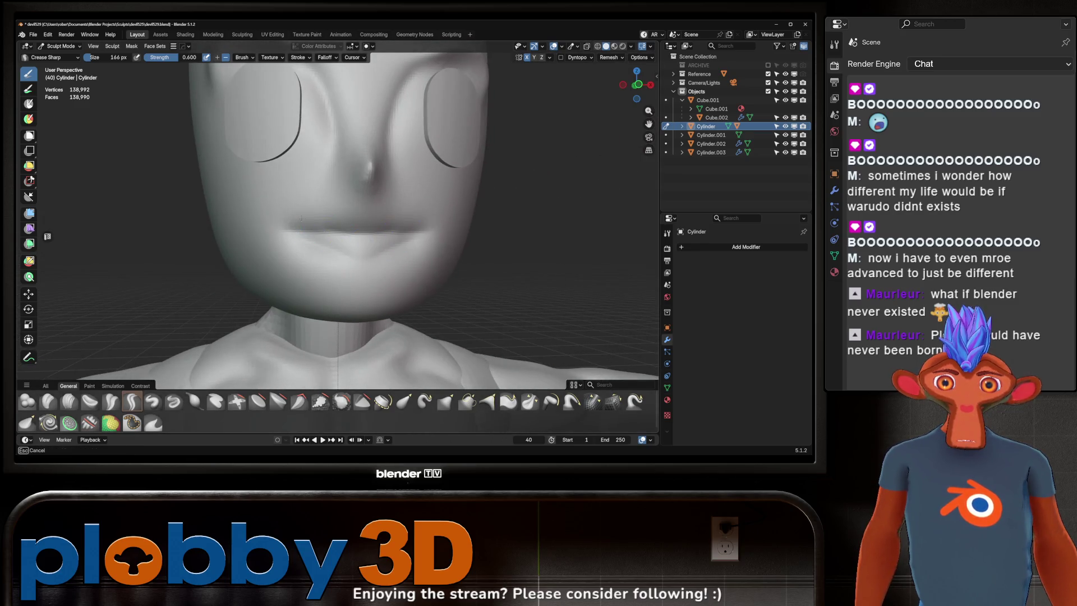
pyautogui.scroll(-5, 422, 197)
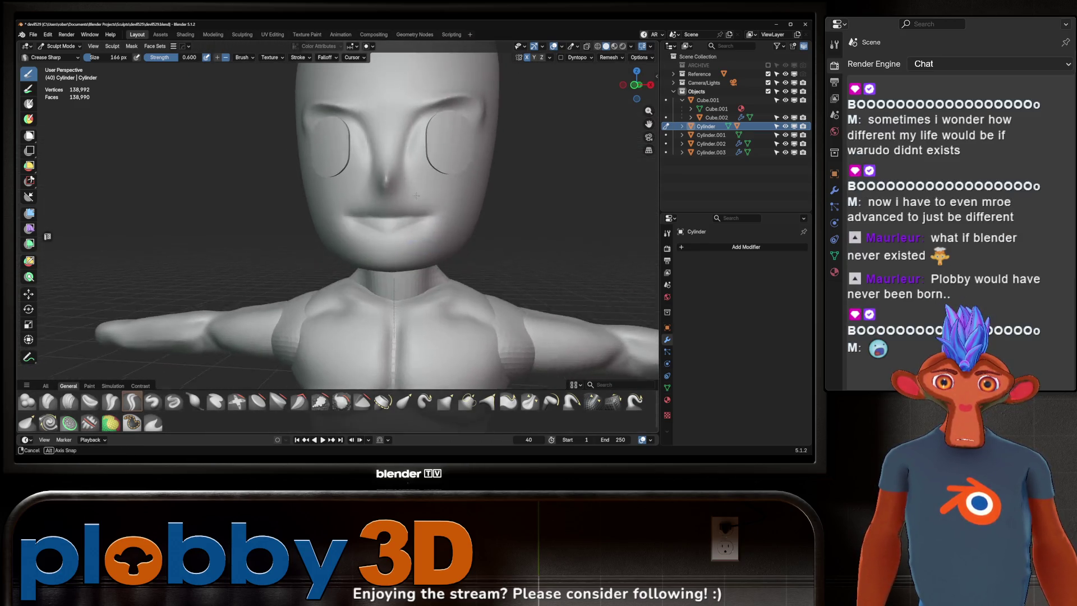
pyautogui.moveTo(421, 219); pyautogui.dragTo(366, 216, button='middle')
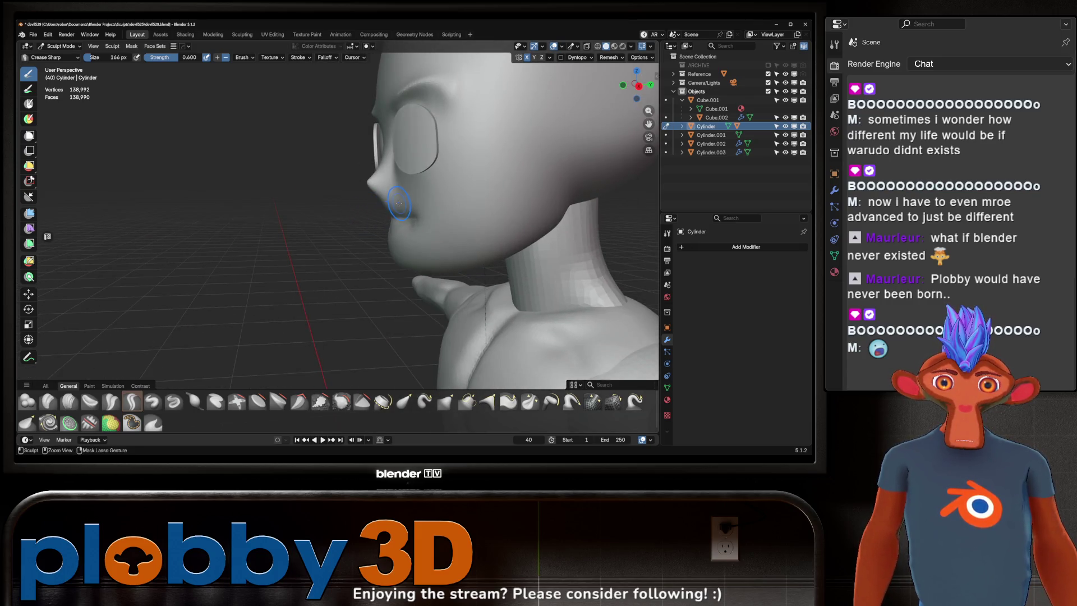
pyautogui.moveTo(401, 207)
pyautogui.mouseDown(button='middle')
pyautogui.moveTo(453, 216)
pyautogui.moveTo(353, 207)
pyautogui.moveTo(348, 223)
pyautogui.moveTo(392, 227)
pyautogui.moveTo(396, 255)
pyautogui.mouseUp(button='middle')
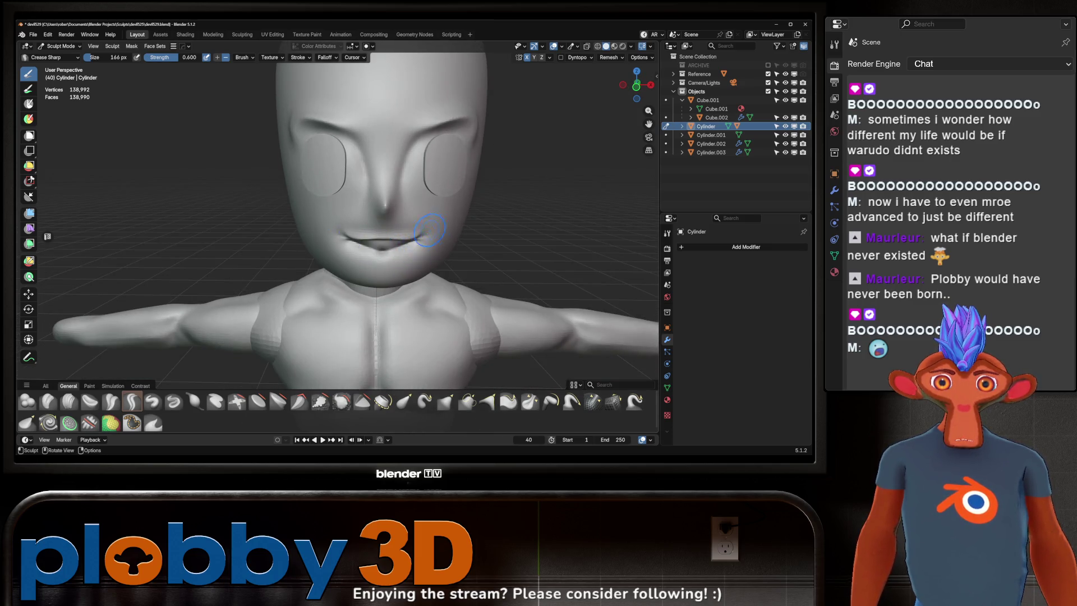
pyautogui.moveTo(429, 229)
pyautogui.mouseDown(button='middle')
pyautogui.moveTo(355, 221)
pyautogui.moveTo(379, 245)
pyautogui.moveTo(385, 373)
pyautogui.moveTo(393, 247)
pyautogui.moveTo(404, 263)
pyautogui.moveTo(373, 238)
pyautogui.moveTo(411, 242)
pyautogui.moveTo(446, 195)
pyautogui.mouseUp(button='middle')
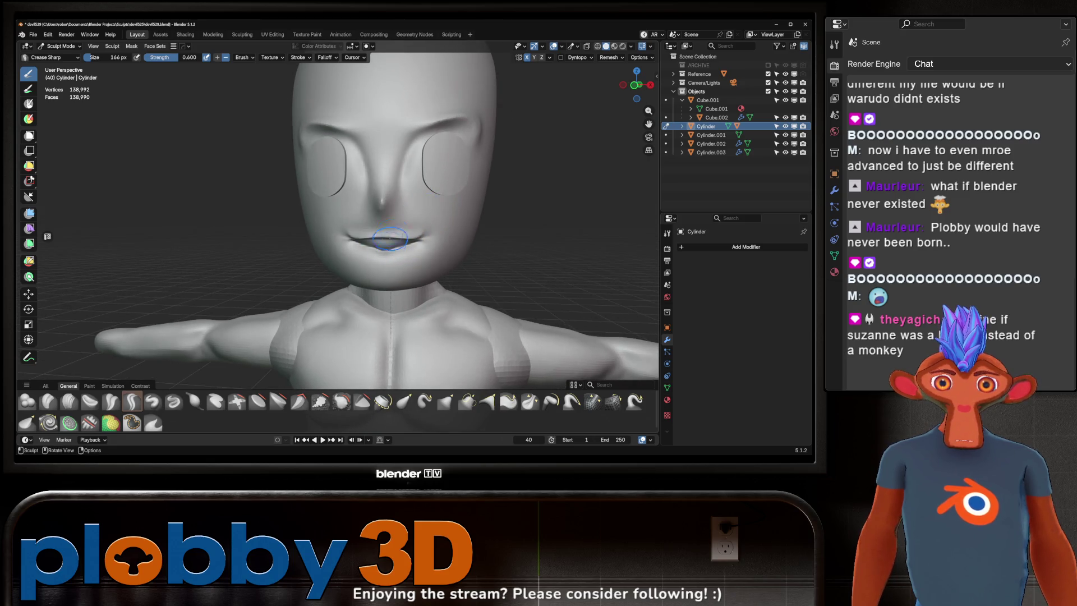
pyautogui.moveTo(424, 258)
pyautogui.mouseDown(button='middle')
pyautogui.moveTo(457, 212)
pyautogui.moveTo(418, 173)
pyautogui.moveTo(400, 180)
pyautogui.mouseUp(button='middle')
pyautogui.scroll(4, 412, 178)
# - Orbit around the mouth to inspect the lips from the front, above and side
pyautogui.moveTo(383, 240); pyautogui.dragTo(371, 215, button='middle')
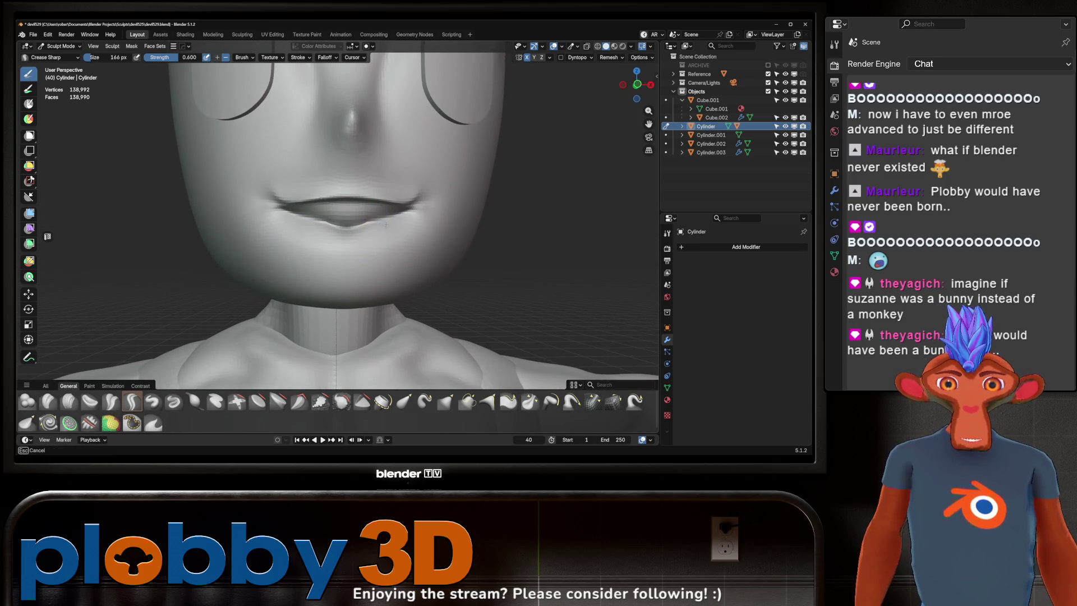
pyautogui.moveTo(397, 224)
pyautogui.mouseDown(button='middle')
pyautogui.moveTo(380, 233)
pyautogui.moveTo(401, 212)
pyautogui.mouseUp(button='middle')
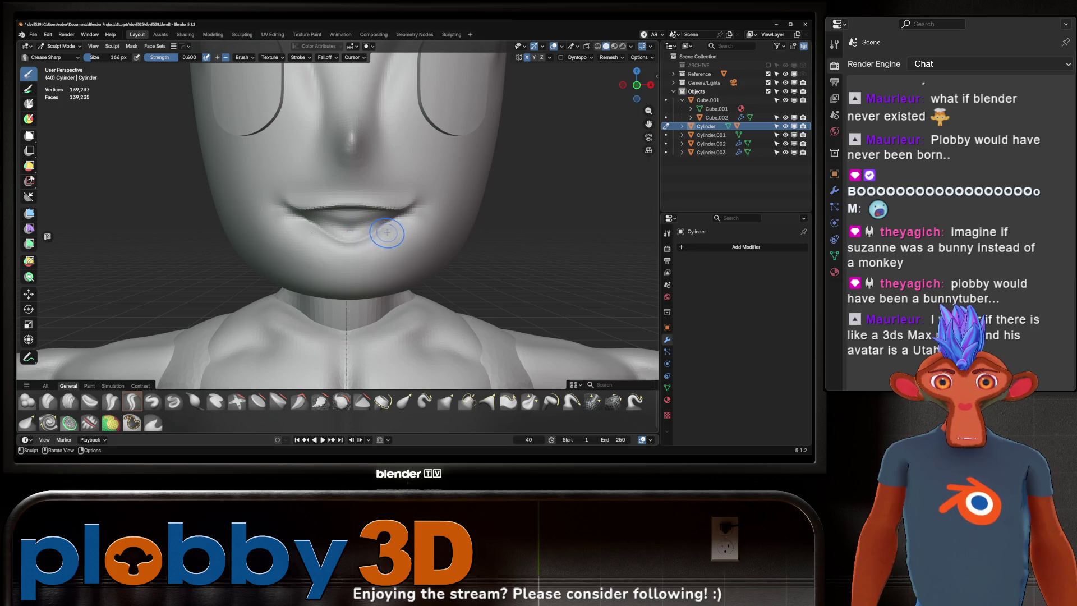
pyautogui.moveTo(387, 233)
pyautogui.mouseDown(button='middle')
pyautogui.moveTo(336, 228)
pyautogui.moveTo(305, 241)
pyautogui.moveTo(317, 223)
pyautogui.moveTo(334, 226)
pyautogui.mouseUp(button='middle')
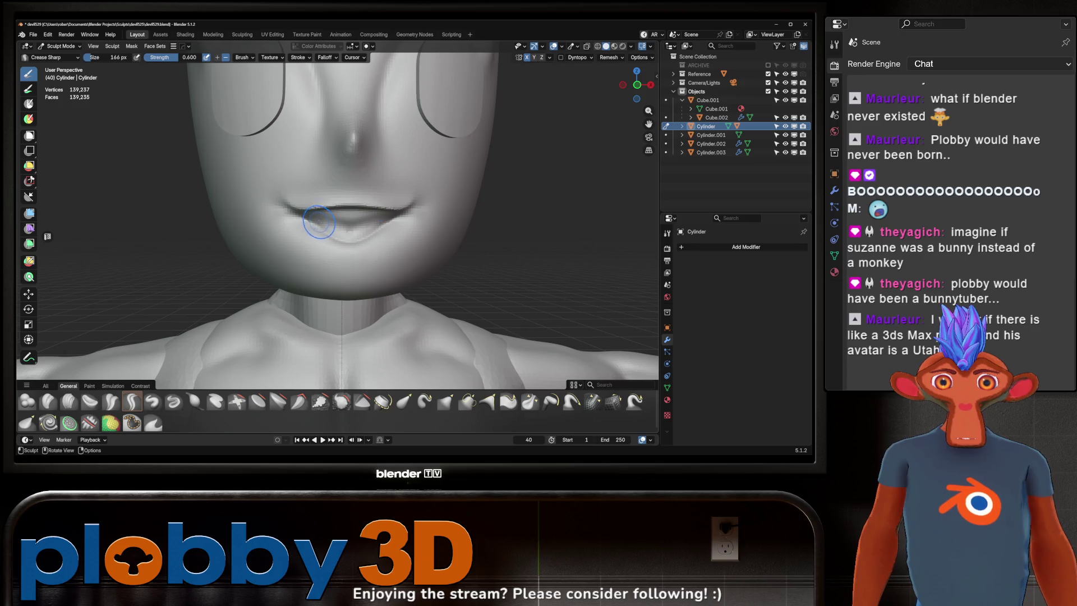
pyautogui.moveTo(413, 224)
pyautogui.mouseDown(button='middle')
pyautogui.moveTo(360, 212)
pyautogui.moveTo(412, 213)
pyautogui.moveTo(332, 233)
pyautogui.moveTo(362, 230)
pyautogui.mouseUp(button='middle')
pyautogui.scroll(5, 365, 236)
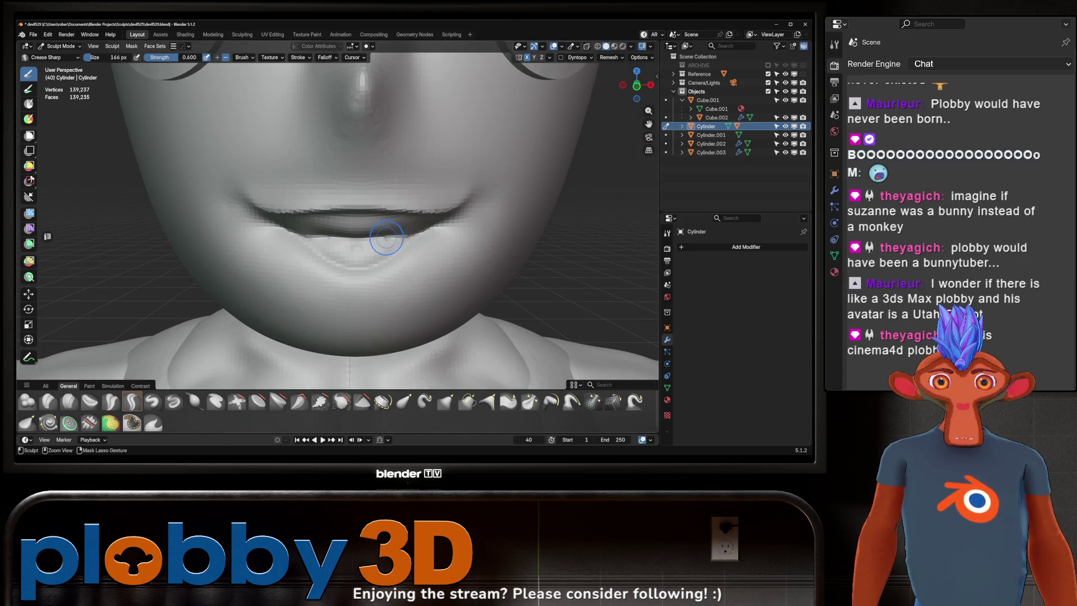
pyautogui.moveTo(386, 238)
pyautogui.mouseDown(button='middle')
pyautogui.moveTo(340, 259)
pyautogui.moveTo(332, 250)
pyautogui.moveTo(373, 253)
pyautogui.moveTo(362, 261)
pyautogui.moveTo(407, 242)
pyautogui.moveTo(366, 236)
pyautogui.moveTo(386, 206)
pyautogui.moveTo(374, 218)
pyautogui.mouseUp(button='middle')
pyautogui.scroll(-4, 380, 227)
pyautogui.scroll(3, 361, 229)
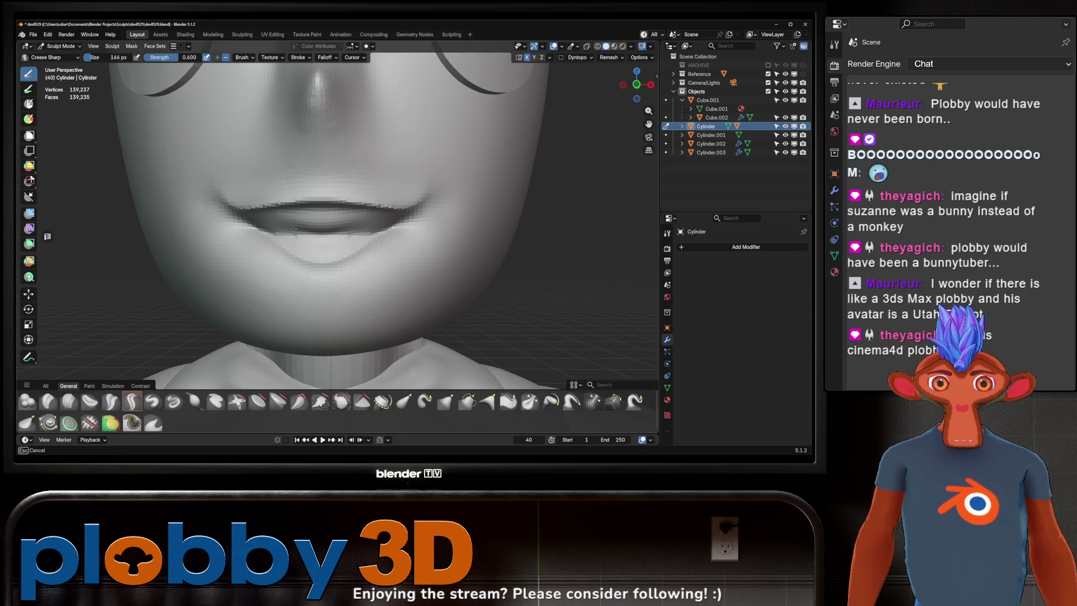
pyautogui.moveTo(352, 231)
pyautogui.mouseDown(button='middle')
pyautogui.moveTo(392, 233)
pyautogui.moveTo(340, 233)
pyautogui.moveTo(341, 224)
pyautogui.moveTo(295, 236)
pyautogui.moveTo(346, 243)
pyautogui.moveTo(307, 225)
pyautogui.mouseUp(button='middle')
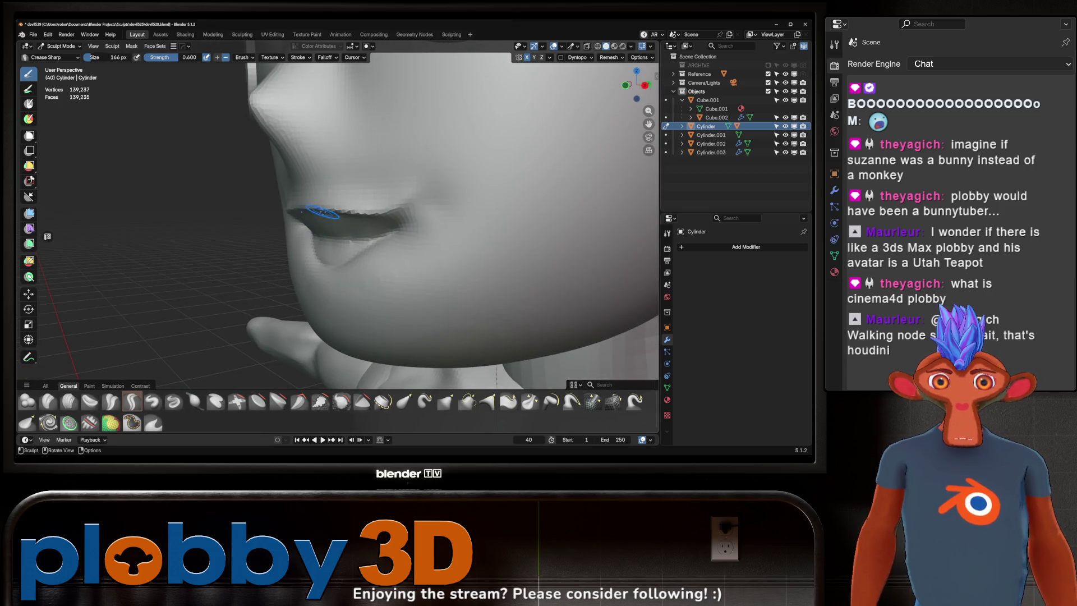
pyautogui.moveTo(404, 217)
pyautogui.mouseDown(button='middle')
pyautogui.moveTo(423, 225)
pyautogui.moveTo(383, 224)
pyautogui.moveTo(384, 204)
pyautogui.moveTo(361, 212)
pyautogui.mouseUp(button='middle')
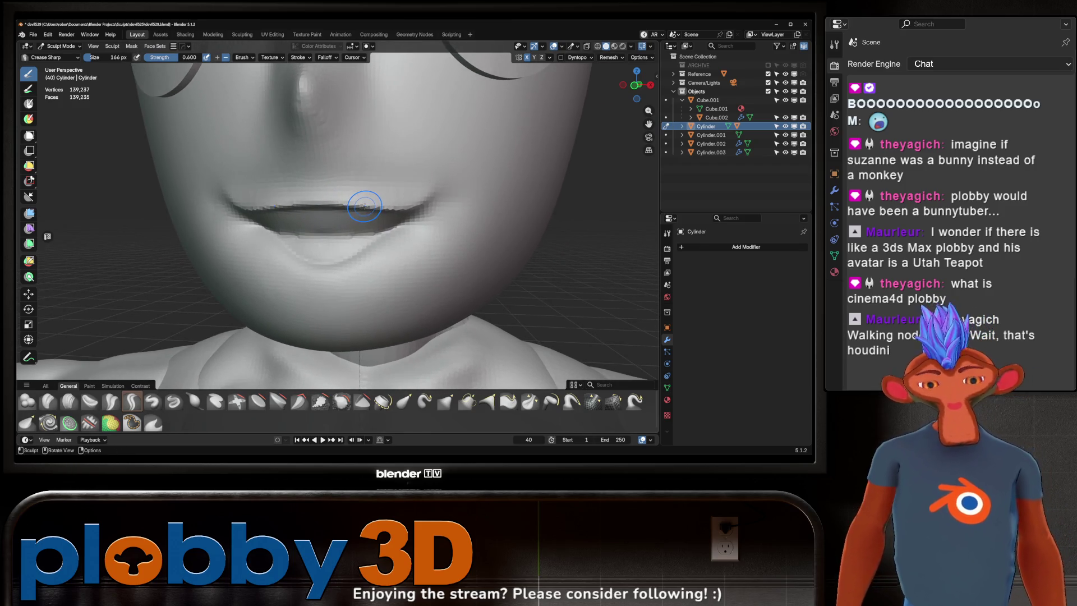
# - Check the head's symmetry in front orthographic view, then from three-quarter and side angles
pyautogui.press('KP_1')
pyautogui.keyDown('ctrl'); pyautogui.moveTo(271, 240); pyautogui.dragTo(370, 222, button='middle'); pyautogui.keyUp('ctrl')
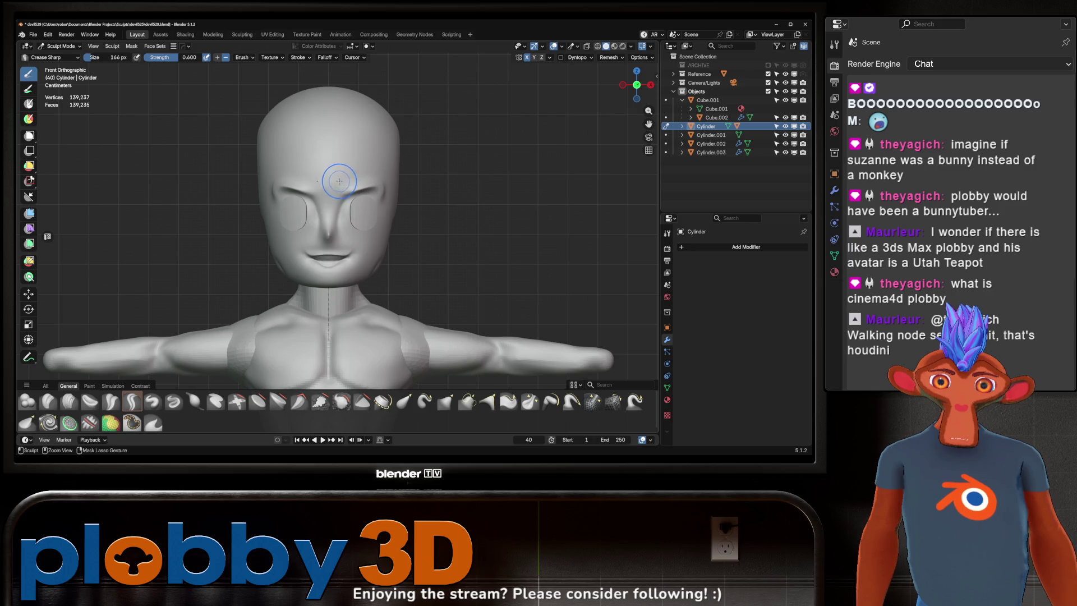
pyautogui.scroll(3, 313, 218)
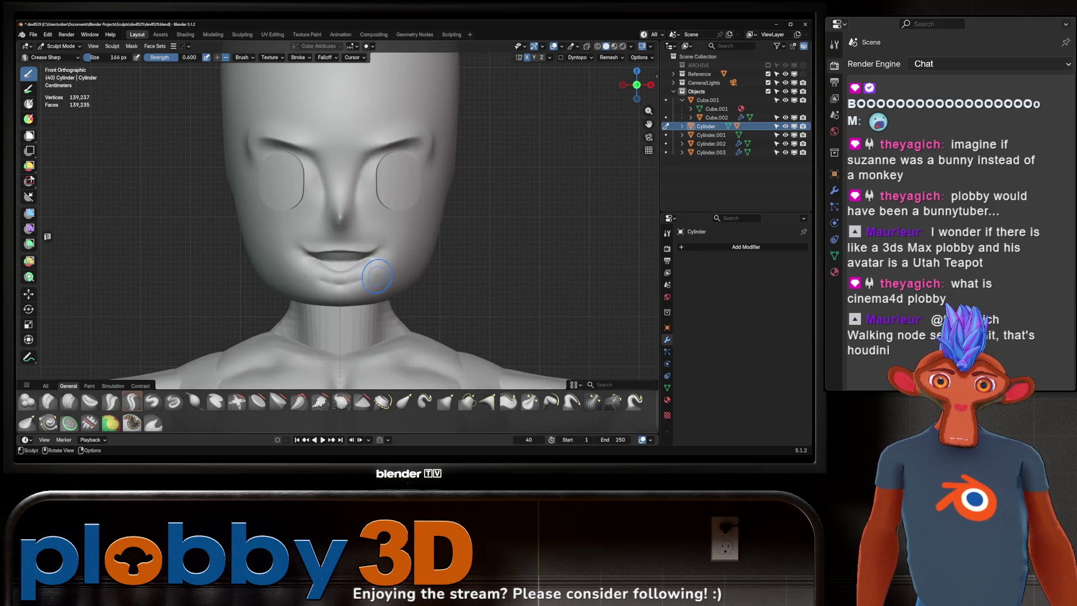
pyautogui.moveTo(346, 284)
pyautogui.mouseDown(button='middle')
pyautogui.moveTo(324, 249)
pyautogui.moveTo(361, 284)
pyautogui.moveTo(387, 241)
pyautogui.moveTo(325, 229)
pyautogui.moveTo(409, 248)
pyautogui.mouseUp(button='middle')
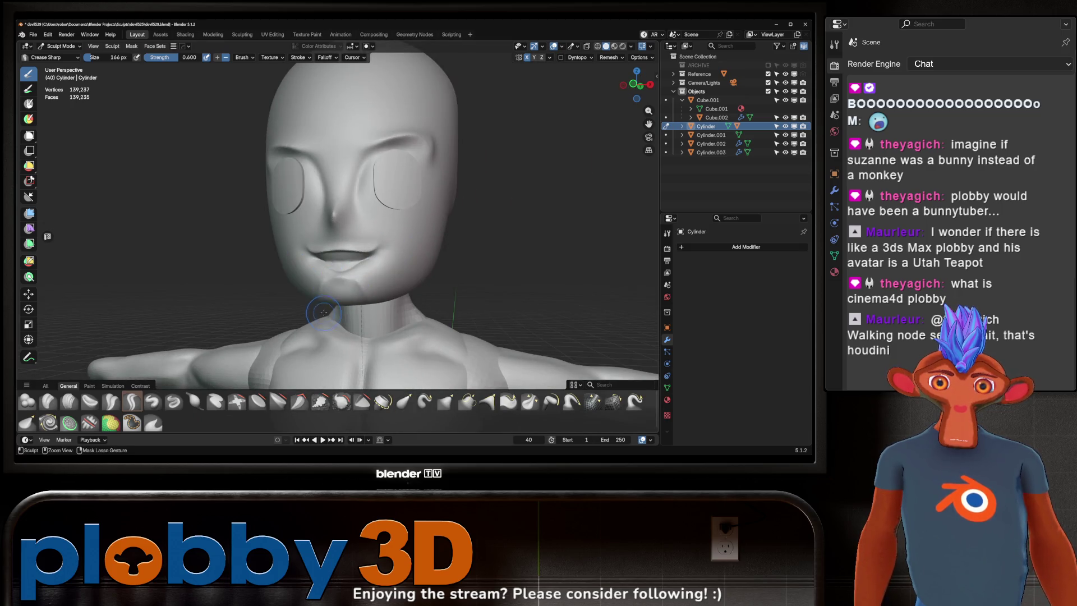
pyautogui.moveTo(350, 286)
pyautogui.mouseDown(button='middle')
pyautogui.moveTo(342, 277)
pyautogui.moveTo(375, 257)
pyautogui.moveTo(359, 263)
pyautogui.moveTo(337, 247)
pyautogui.moveTo(325, 292)
pyautogui.moveTo(311, 279)
pyautogui.moveTo(338, 275)
pyautogui.moveTo(339, 264)
pyautogui.moveTo(308, 233)
pyautogui.moveTo(357, 294)
pyautogui.moveTo(384, 239)
pyautogui.mouseUp(button='middle')
pyautogui.moveTo(332, 295); pyautogui.dragTo(351, 275, button='middle')
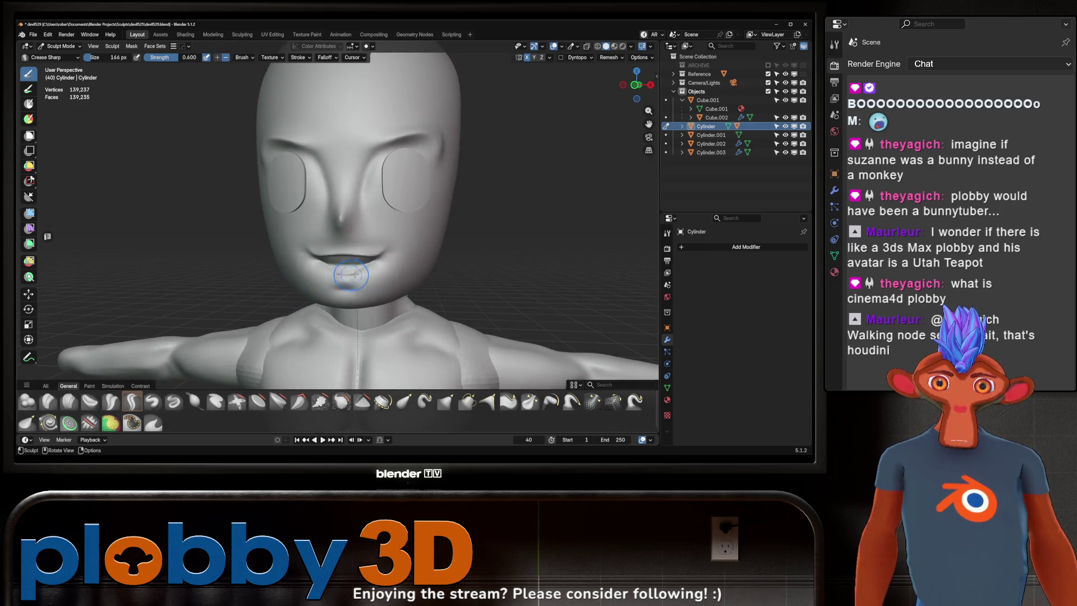
pyautogui.scroll(-4, 386, 230)
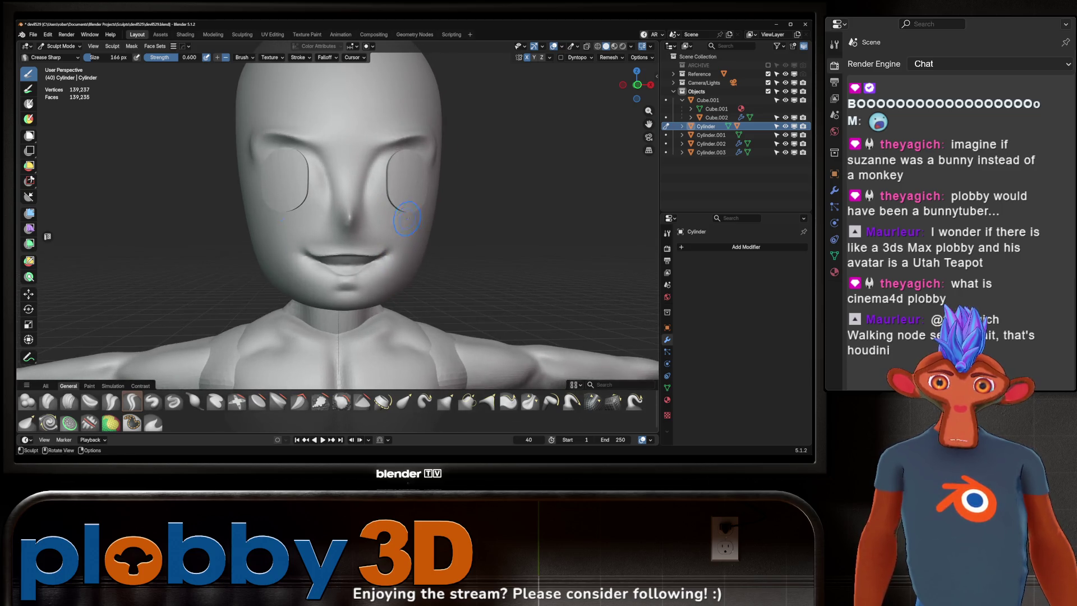
pyautogui.moveTo(385, 230)
pyautogui.mouseDown(button='middle')
pyautogui.moveTo(393, 235)
pyautogui.moveTo(402, 206)
pyautogui.mouseUp(button='middle')
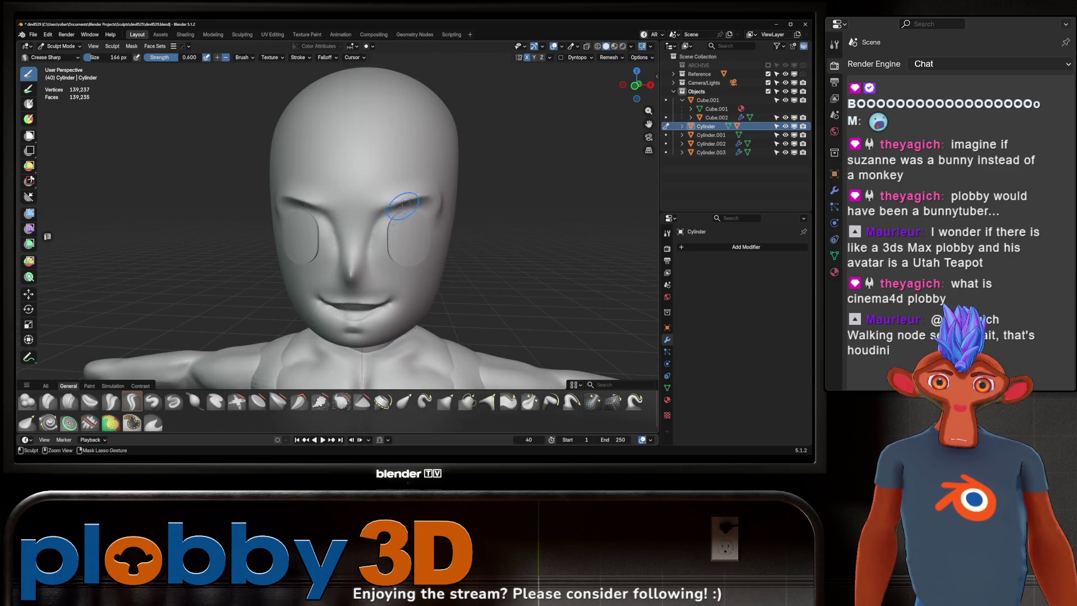
pyautogui.moveTo(387, 268)
pyautogui.mouseDown(button='middle')
pyautogui.moveTo(361, 217)
pyautogui.moveTo(385, 207)
pyautogui.mouseUp(button='middle')
pyautogui.moveTo(386, 256)
pyautogui.mouseDown(button='middle')
pyautogui.moveTo(377, 214)
pyautogui.moveTo(398, 272)
pyautogui.moveTo(387, 233)
pyautogui.moveTo(424, 195)
pyautogui.moveTo(344, 209)
pyautogui.moveTo(351, 228)
pyautogui.moveTo(385, 229)
pyautogui.mouseUp(button='middle')
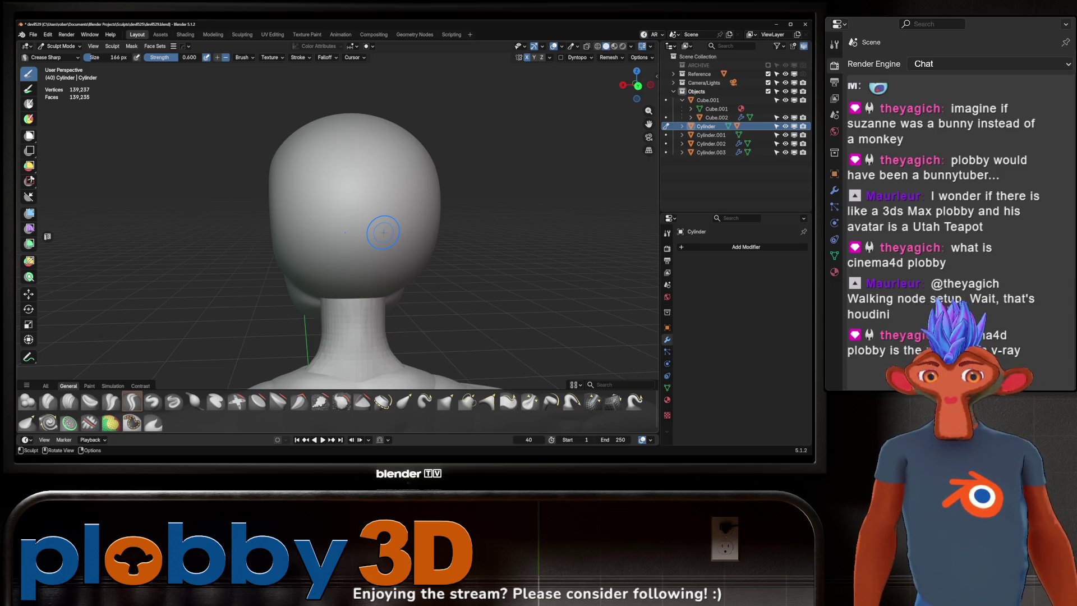
pyautogui.moveTo(383, 232)
pyautogui.mouseDown(button='middle')
pyautogui.moveTo(342, 235)
pyautogui.moveTo(362, 241)
pyautogui.moveTo(365, 231)
pyautogui.moveTo(356, 247)
pyautogui.mouseUp(button='middle')
pyautogui.scroll(3, 351, 232)
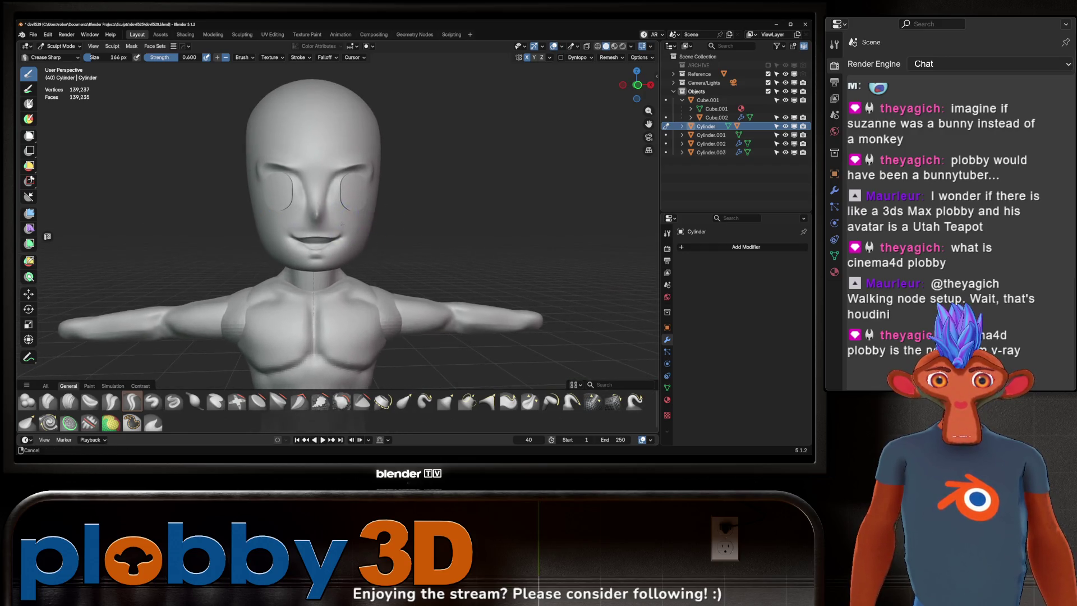
pyautogui.scroll(4, 348, 221)
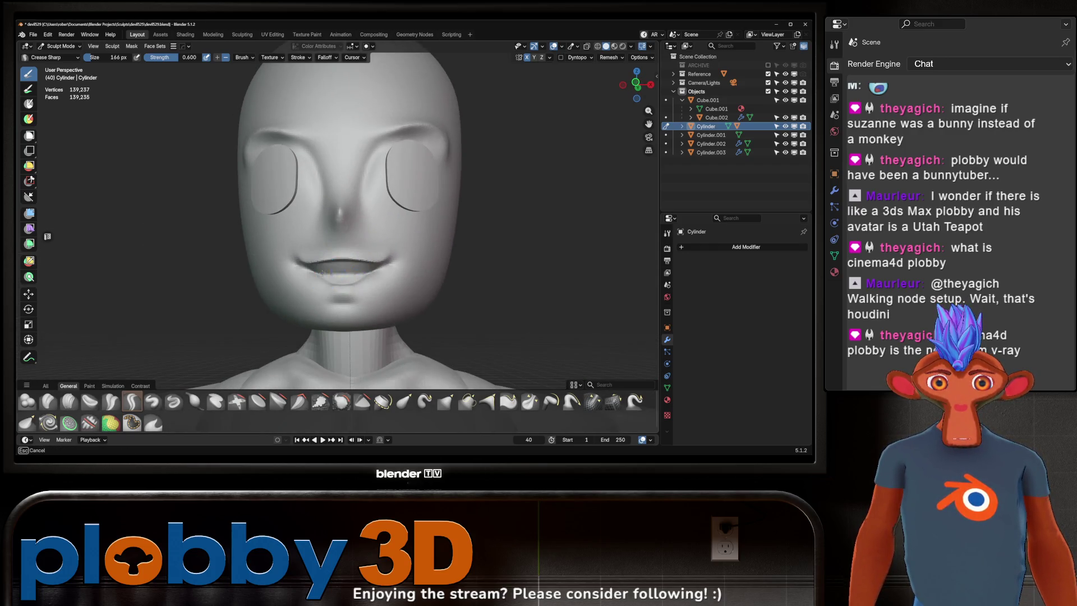
pyautogui.scroll(2, 366, 256)
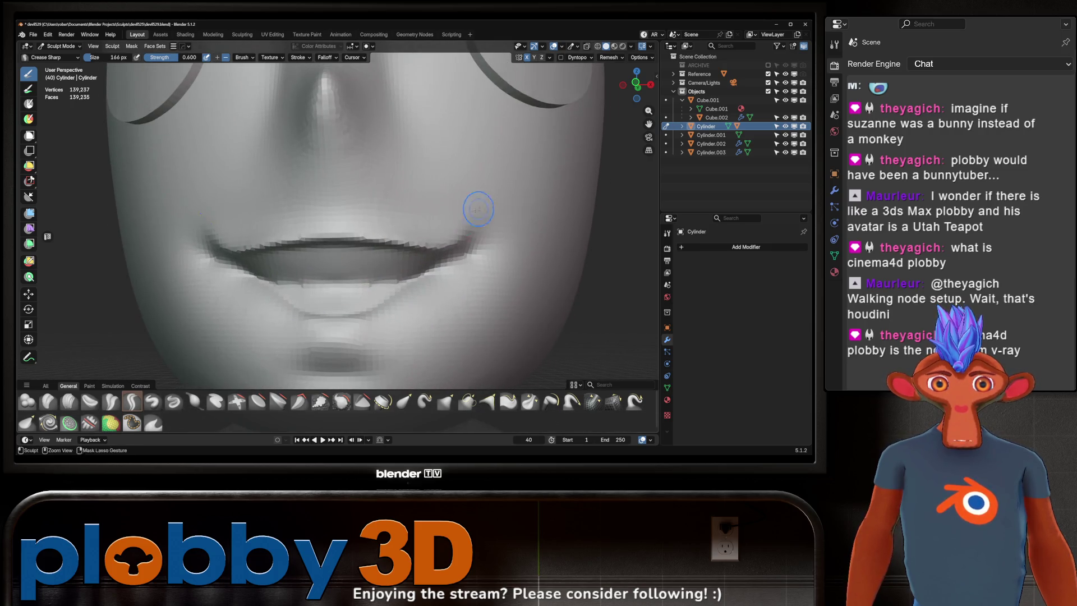
# - Try a crease along the upper lip's lower edge and undo it
pyautogui.scroll(2, 476, 212)
pyautogui.moveTo(280, 276)
pyautogui.mouseDown(button='middle')
pyautogui.moveTo(300, 271)
pyautogui.moveTo(289, 275)
pyautogui.mouseUp(button='middle')
pyautogui.moveTo(288, 274); pyautogui.dragTo(421, 277)
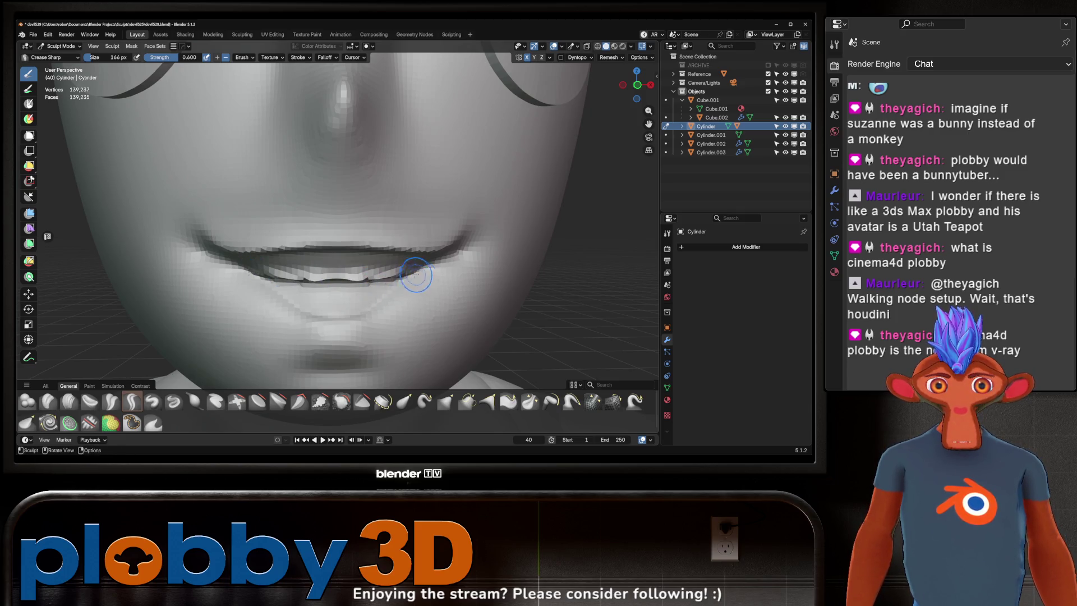
pyautogui.hotkey('ctrl', 'z')
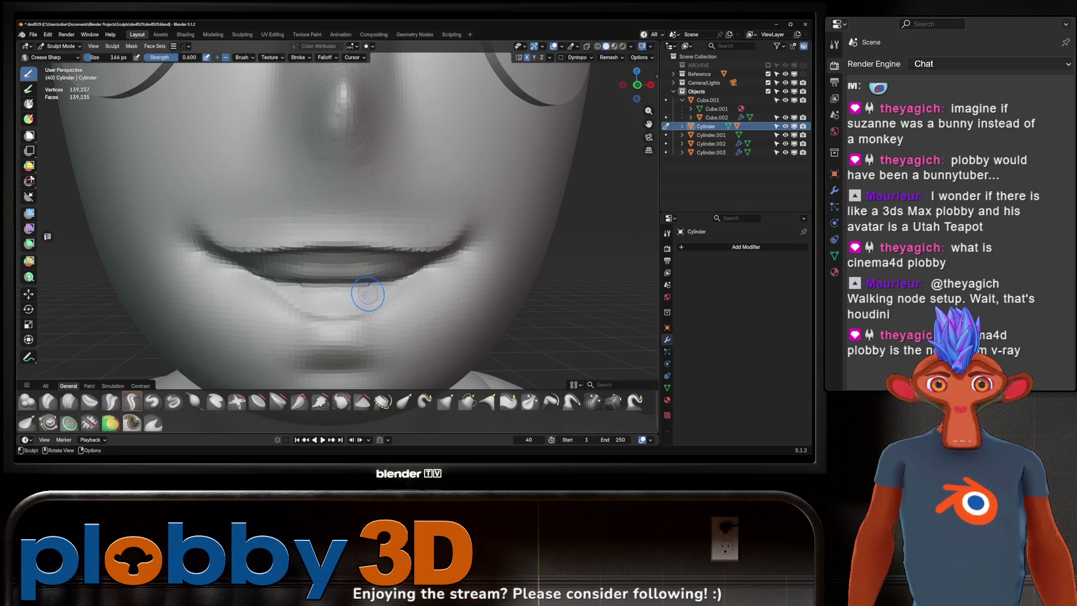
# - Shape a soft crease just below the lower lip
pyautogui.moveTo(294, 297); pyautogui.dragTo(368, 300)
pyautogui.moveTo(367, 300); pyautogui.dragTo(295, 294, button='middle')
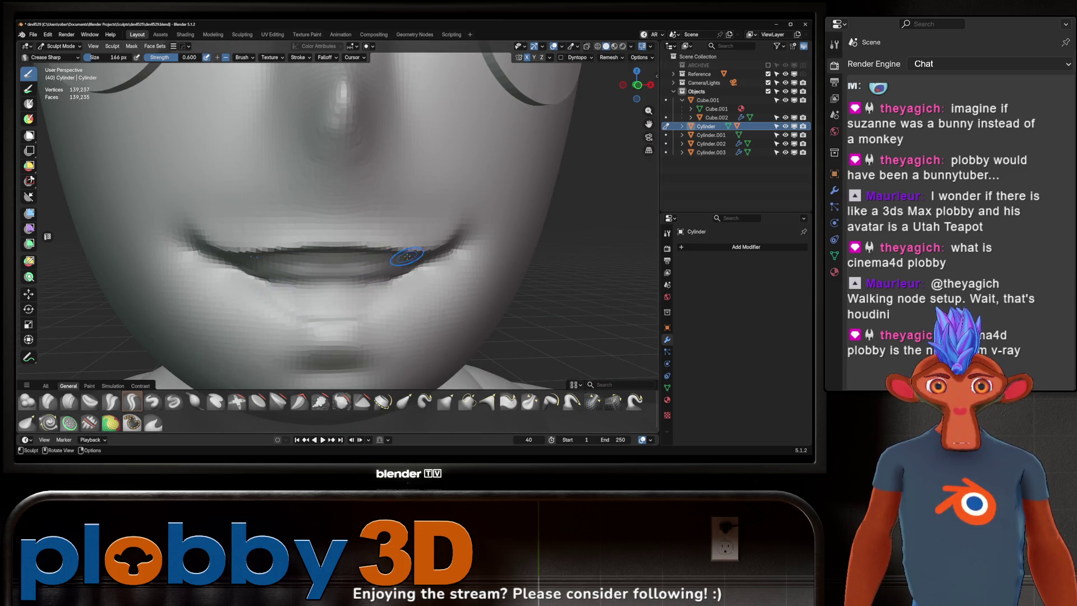
pyautogui.keyDown('ctrl'); pyautogui.moveTo(365, 296); pyautogui.dragTo(364, 224, button='middle'); pyautogui.keyUp('ctrl')
pyautogui.scroll(-5, 367, 219)
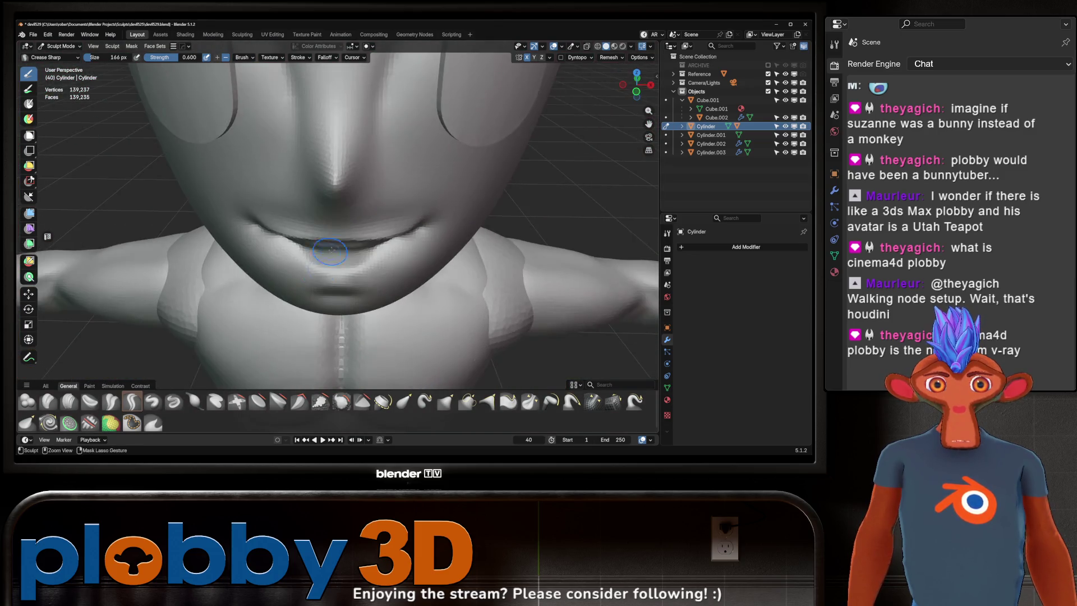
pyautogui.scroll(-2, 370, 210)
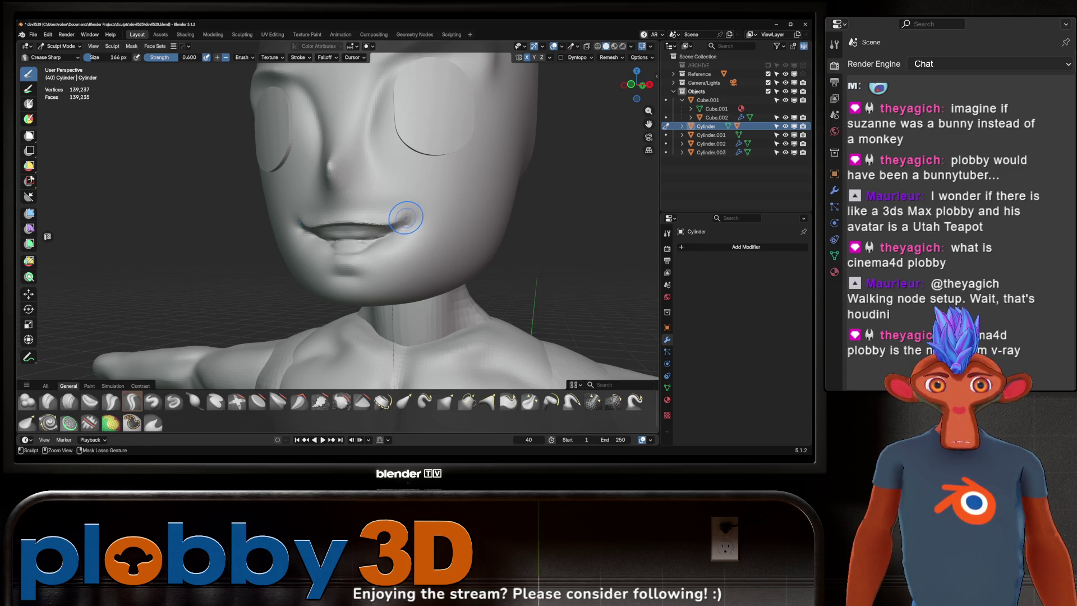
pyautogui.moveTo(409, 216); pyautogui.dragTo(330, 246, button='middle')
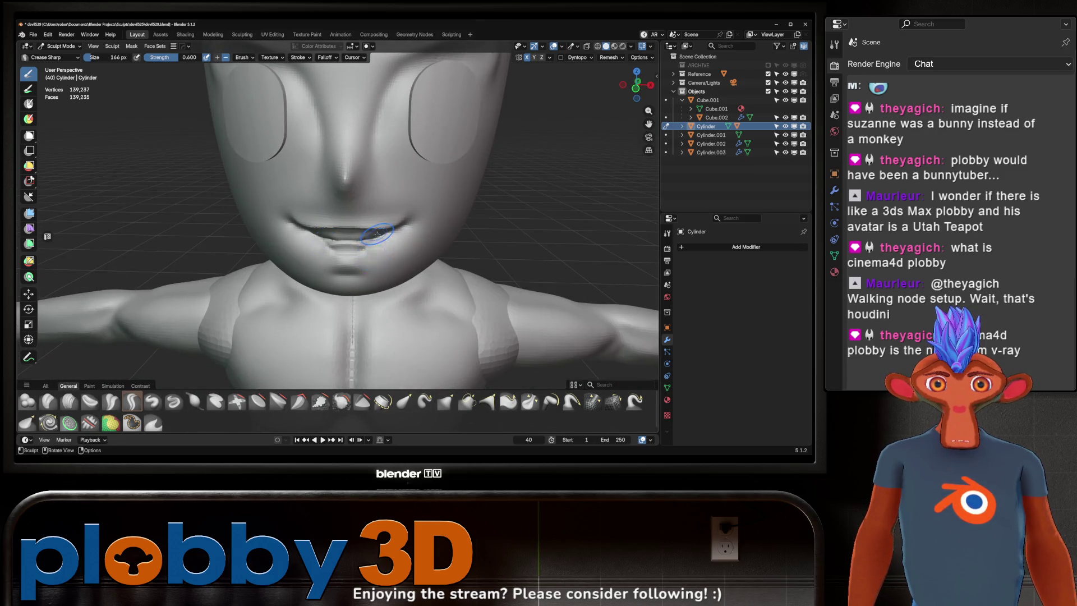
# - Smooth the lower lip on both sides, working from a low view of the chin
pyautogui.moveTo(359, 208)
pyautogui.mouseDown(button='middle')
pyautogui.moveTo(370, 212)
pyautogui.moveTo(338, 251)
pyautogui.moveTo(385, 240)
pyautogui.moveTo(365, 226)
pyautogui.moveTo(398, 207)
pyautogui.moveTo(361, 236)
pyautogui.moveTo(379, 237)
pyautogui.moveTo(381, 222)
pyautogui.mouseUp(button='middle')
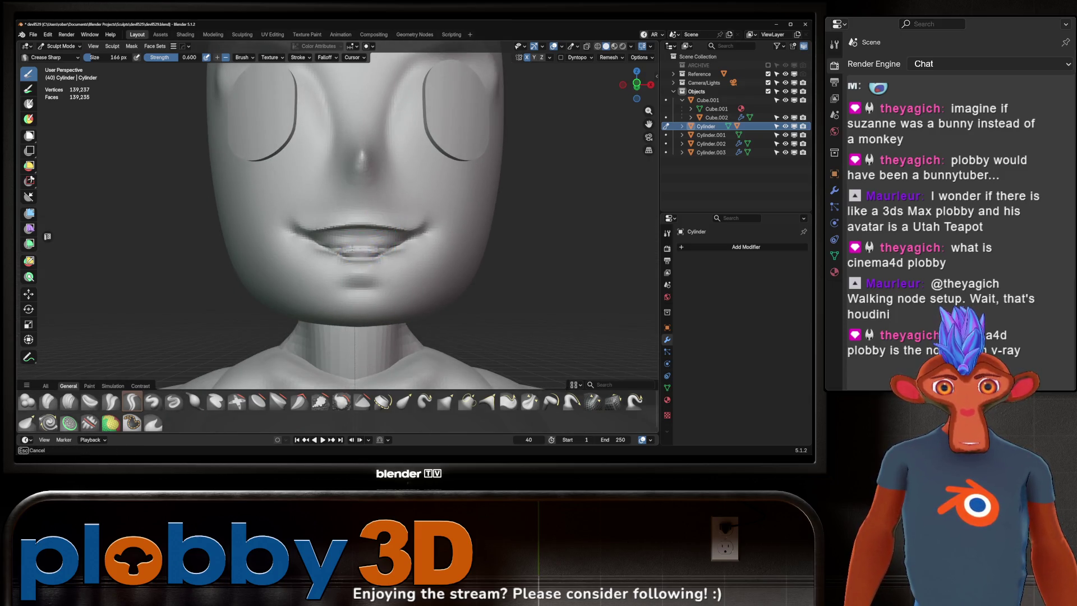
pyautogui.moveTo(368, 232)
pyautogui.mouseDown(button='middle')
pyautogui.moveTo(387, 241)
pyautogui.moveTo(391, 283)
pyautogui.moveTo(362, 296)
pyautogui.moveTo(352, 284)
pyautogui.moveTo(399, 254)
pyautogui.moveTo(397, 269)
pyautogui.moveTo(409, 275)
pyautogui.mouseUp(button='middle')
pyautogui.moveTo(409, 275)
pyautogui.keyDown('shift'); pyautogui.mouseDown()
pyautogui.moveTo(392, 273)
pyautogui.moveTo(415, 255)
pyautogui.mouseUp(); pyautogui.keyUp('shift')
pyautogui.moveTo(415, 256)
pyautogui.mouseDown(button='middle')
pyautogui.moveTo(389, 267)
pyautogui.moveTo(381, 287)
pyautogui.mouseUp(button='middle')
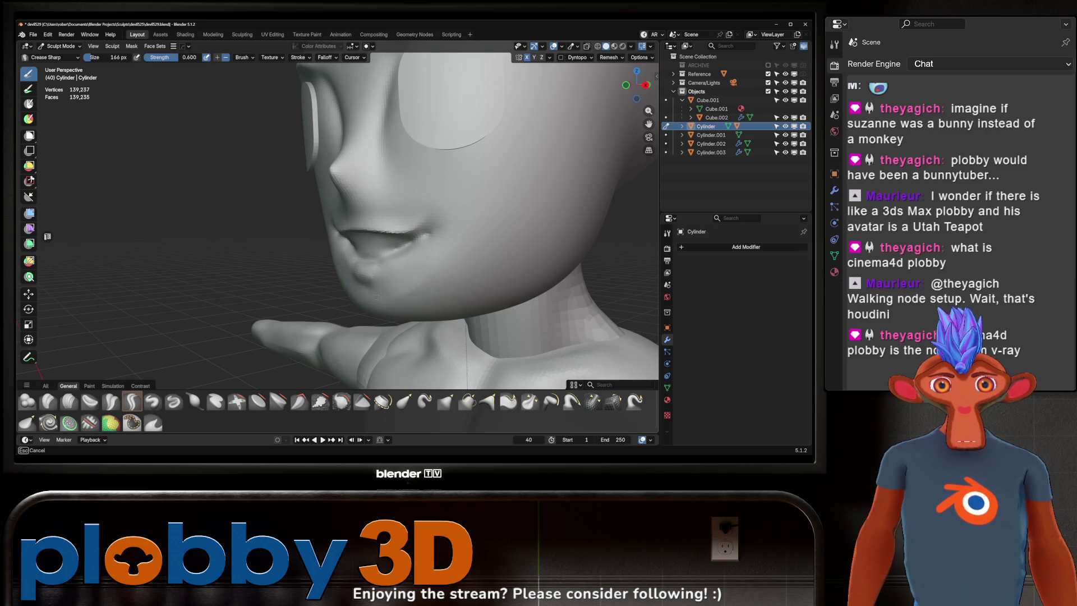
# - Try a bulge below the lower lip, undo it, and frame the upper body
pyautogui.moveTo(377, 287)
pyautogui.mouseDown(button='middle')
pyautogui.moveTo(362, 300)
pyautogui.moveTo(370, 295)
pyautogui.moveTo(378, 313)
pyautogui.mouseUp(button='middle')
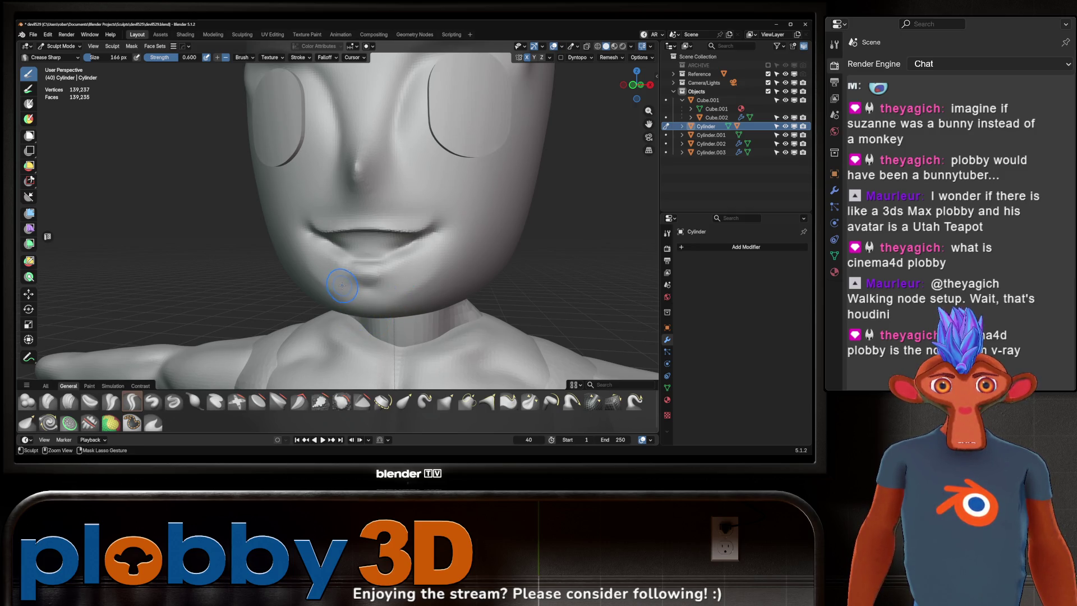
pyautogui.moveTo(342, 292); pyautogui.dragTo(367, 274, button='middle')
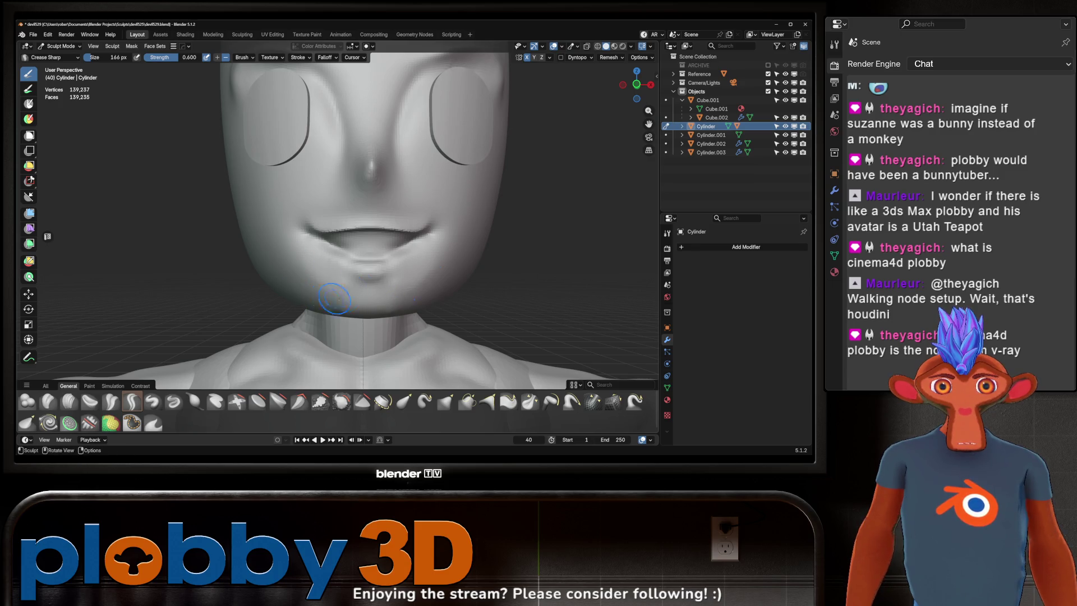
pyautogui.moveTo(335, 299)
pyautogui.mouseDown(button='middle')
pyautogui.moveTo(392, 308)
pyautogui.moveTo(356, 283)
pyautogui.mouseUp(button='middle')
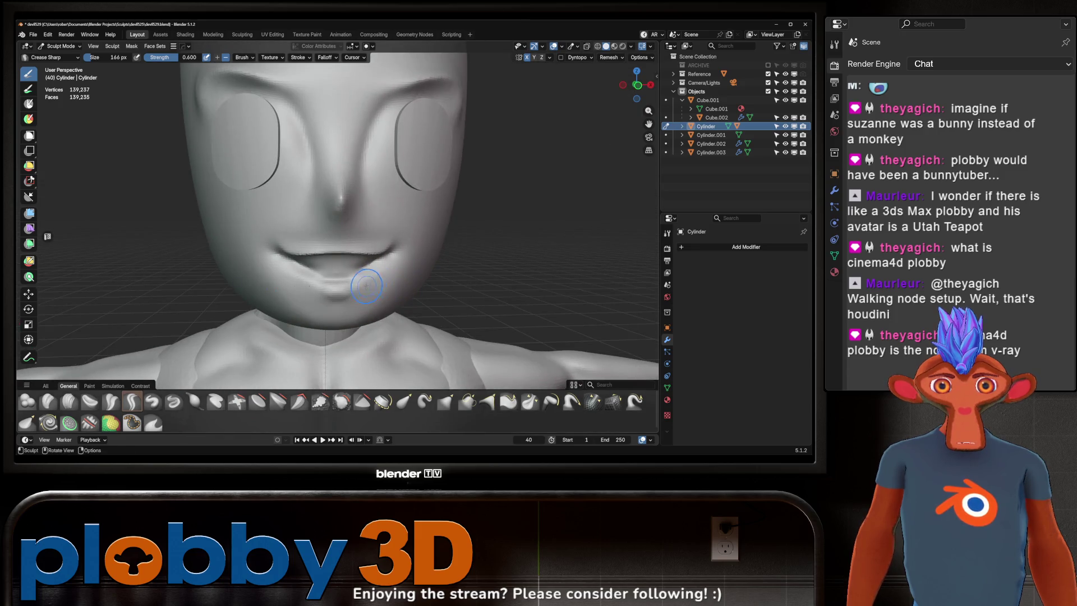
pyautogui.keyDown('ctrl'); pyautogui.moveTo(350, 275); pyautogui.dragTo(350, 298); pyautogui.keyUp('ctrl')
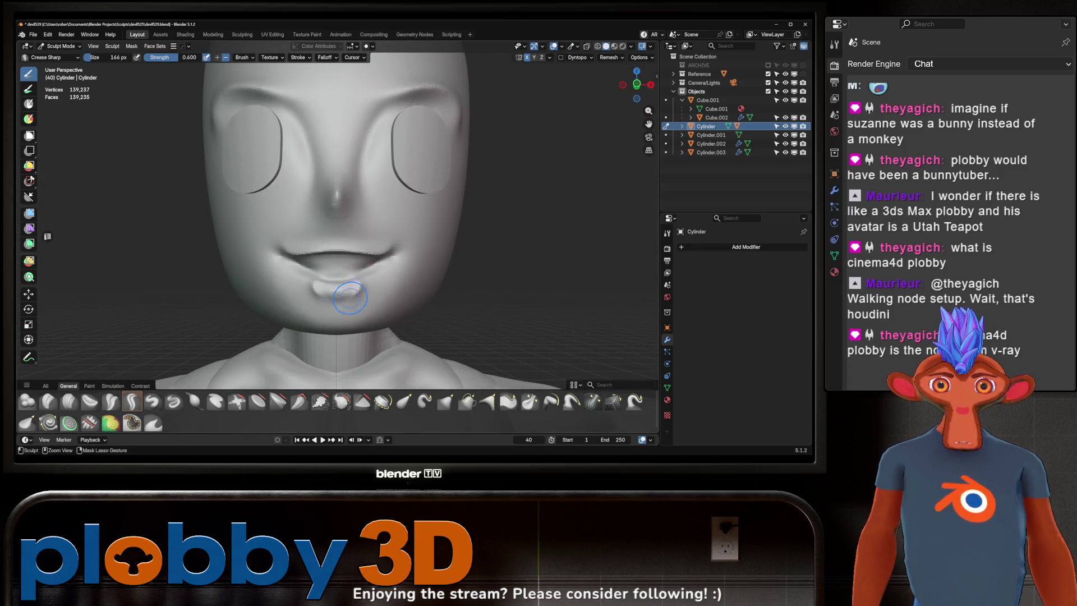
pyautogui.hotkey('ctrl', 'z')
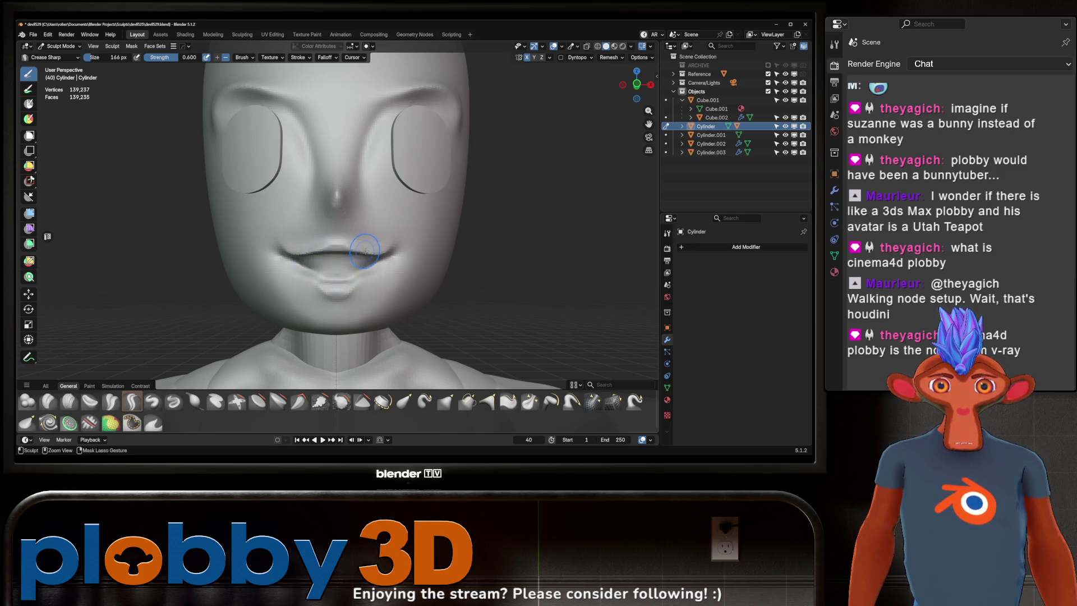
pyautogui.moveTo(394, 250)
pyautogui.mouseDown(button='middle')
pyautogui.moveTo(359, 236)
pyautogui.moveTo(380, 272)
pyautogui.mouseUp(button='middle')
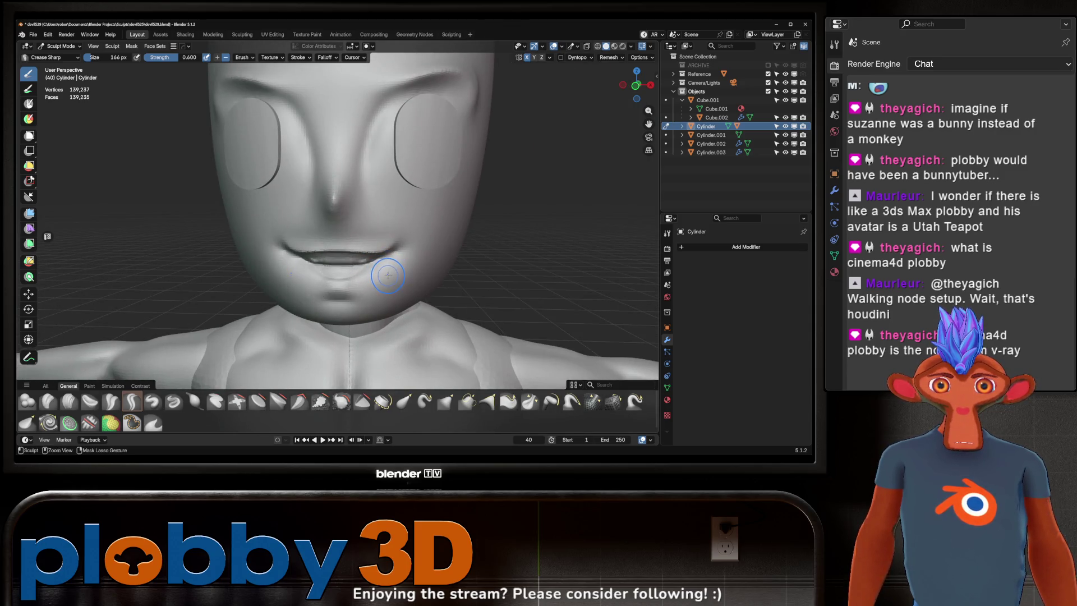
pyautogui.scroll(-6, 384, 270)
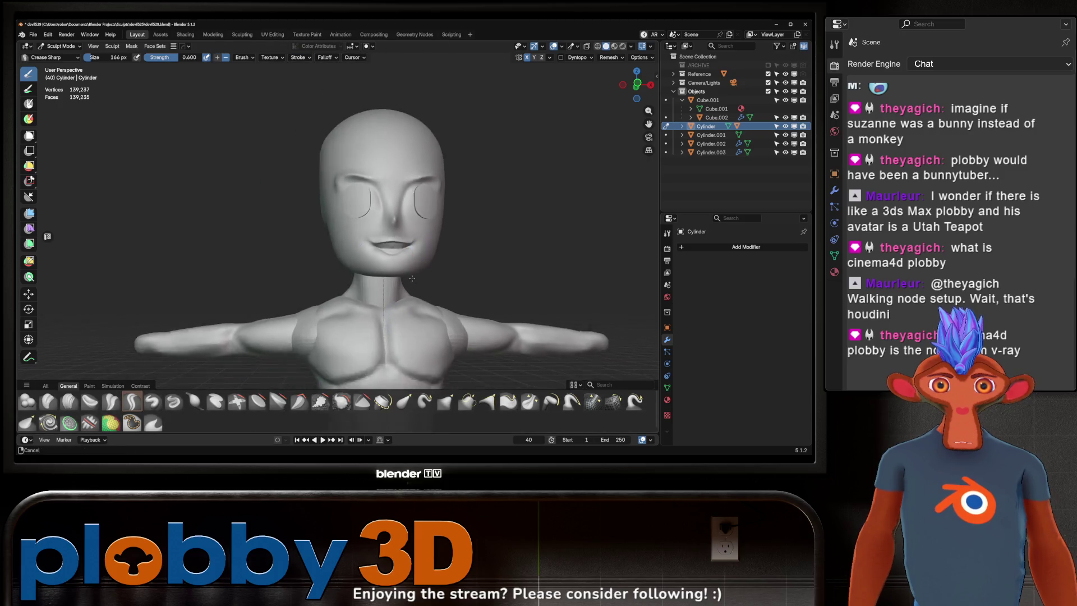
pyautogui.moveTo(385, 264)
pyautogui.mouseDown(button='middle')
pyautogui.moveTo(393, 247)
pyautogui.moveTo(345, 245)
pyautogui.moveTo(419, 248)
pyautogui.moveTo(464, 220)
pyautogui.moveTo(359, 258)
pyautogui.mouseUp(button='middle')
# - Switch to the neck mesh and sculpt sharp creases at its base by the shoulders
pyautogui.hotkey('alt', 'q')
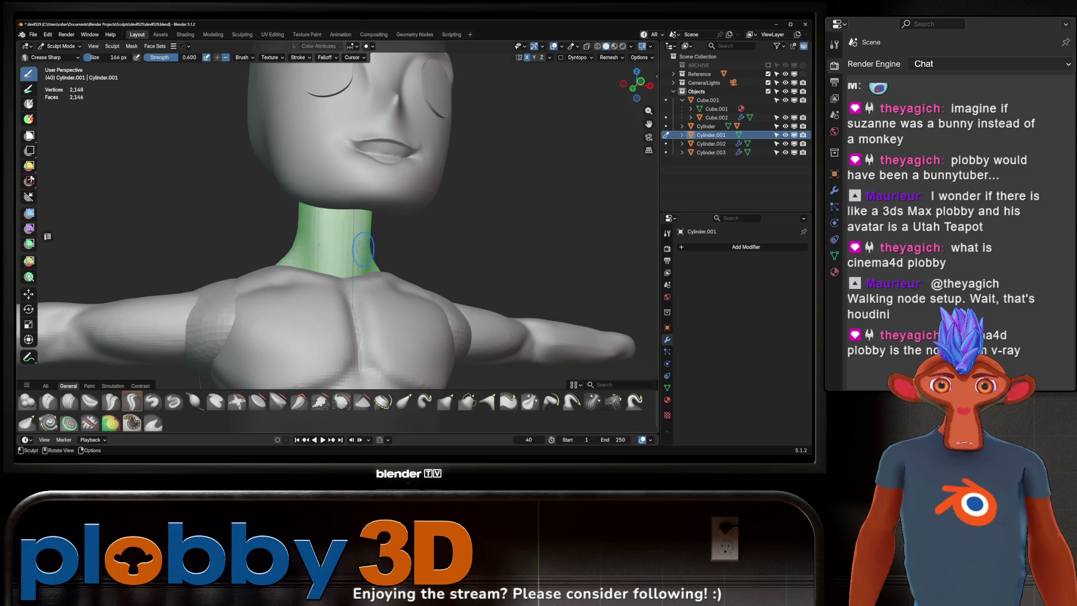
pyautogui.moveTo(367, 299)
pyautogui.mouseDown(button='middle')
pyautogui.moveTo(369, 259)
pyautogui.moveTo(356, 252)
pyautogui.mouseUp(button='middle')
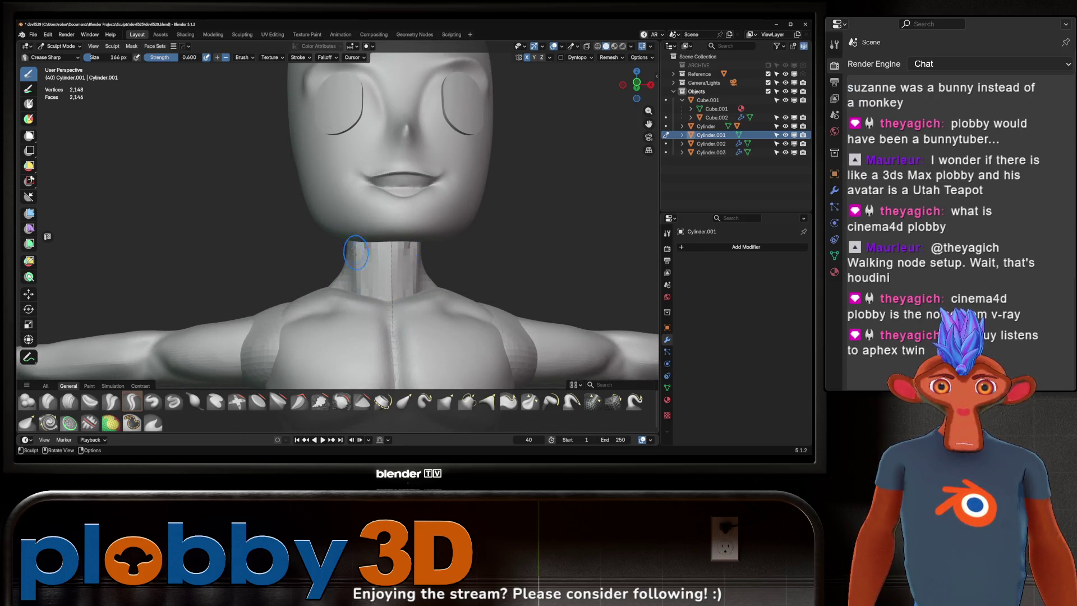
pyautogui.moveTo(387, 321)
pyautogui.mouseDown(button='middle')
pyautogui.moveTo(428, 277)
pyautogui.moveTo(384, 284)
pyautogui.moveTo(378, 303)
pyautogui.moveTo(385, 275)
pyautogui.mouseUp(button='middle')
pyautogui.moveTo(438, 249)
pyautogui.mouseDown(button='middle')
pyautogui.moveTo(428, 240)
pyautogui.moveTo(443, 247)
pyautogui.moveTo(429, 267)
pyautogui.moveTo(360, 241)
pyautogui.moveTo(391, 268)
pyautogui.moveTo(376, 272)
pyautogui.moveTo(388, 270)
pyautogui.moveTo(398, 236)
pyautogui.moveTo(371, 271)
pyautogui.moveTo(534, 282)
pyautogui.moveTo(440, 236)
pyautogui.moveTo(407, 291)
pyautogui.mouseUp(button='middle')
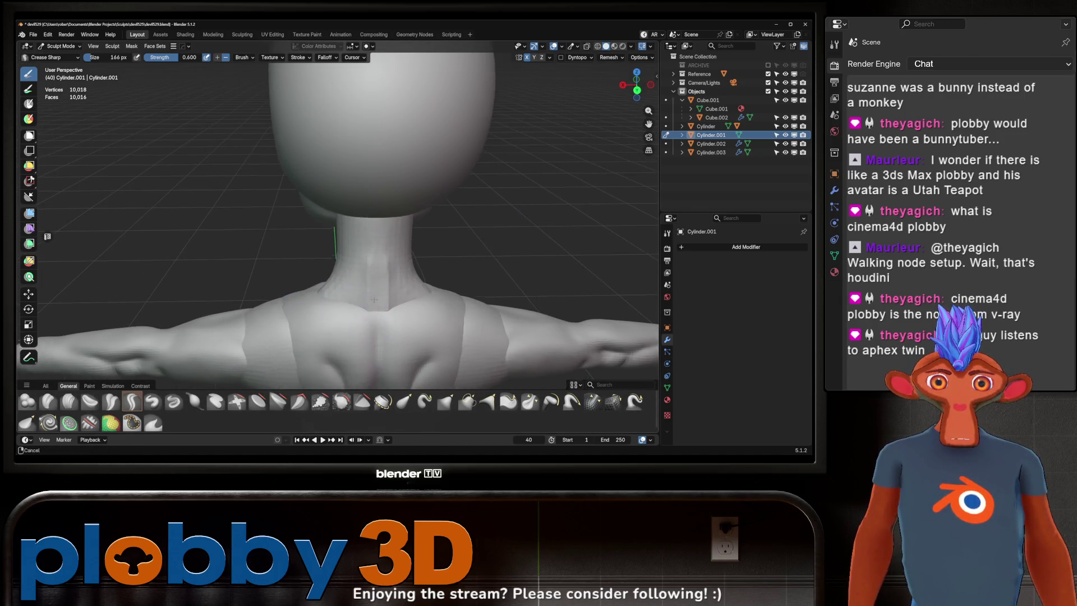
pyautogui.moveTo(383, 238)
pyautogui.mouseDown(button='middle')
pyautogui.moveTo(381, 259)
pyautogui.moveTo(364, 257)
pyautogui.moveTo(335, 285)
pyautogui.mouseUp(button='middle')
pyautogui.moveTo(393, 262); pyautogui.dragTo(373, 221)
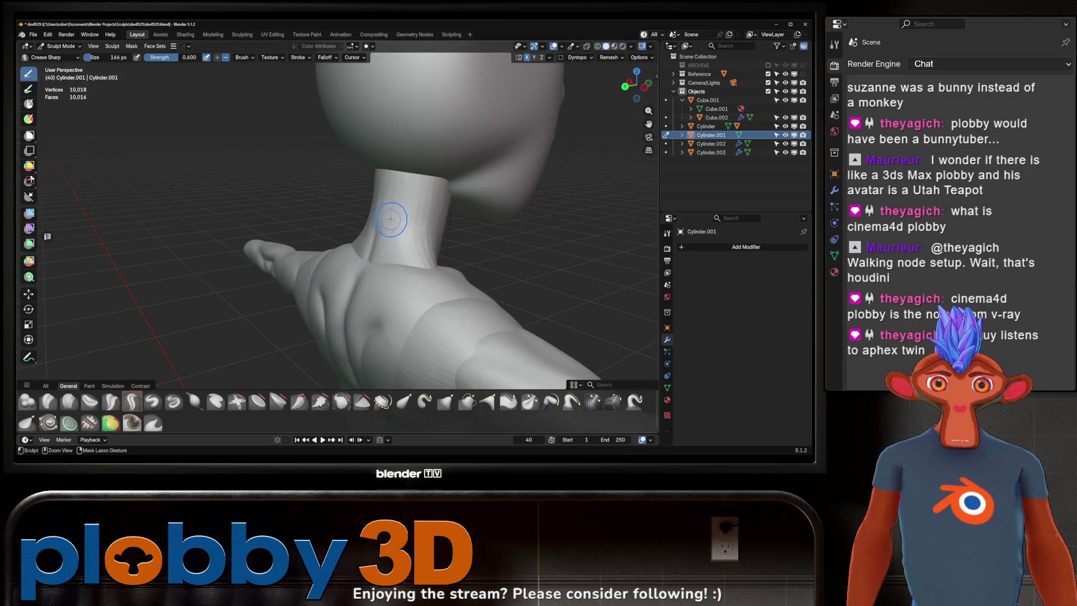
pyautogui.moveTo(363, 312)
pyautogui.mouseDown(button='middle')
pyautogui.moveTo(400, 253)
pyautogui.moveTo(419, 289)
pyautogui.moveTo(412, 299)
pyautogui.moveTo(386, 267)
pyautogui.moveTo(337, 289)
pyautogui.moveTo(358, 300)
pyautogui.moveTo(348, 254)
pyautogui.mouseUp(button='middle')
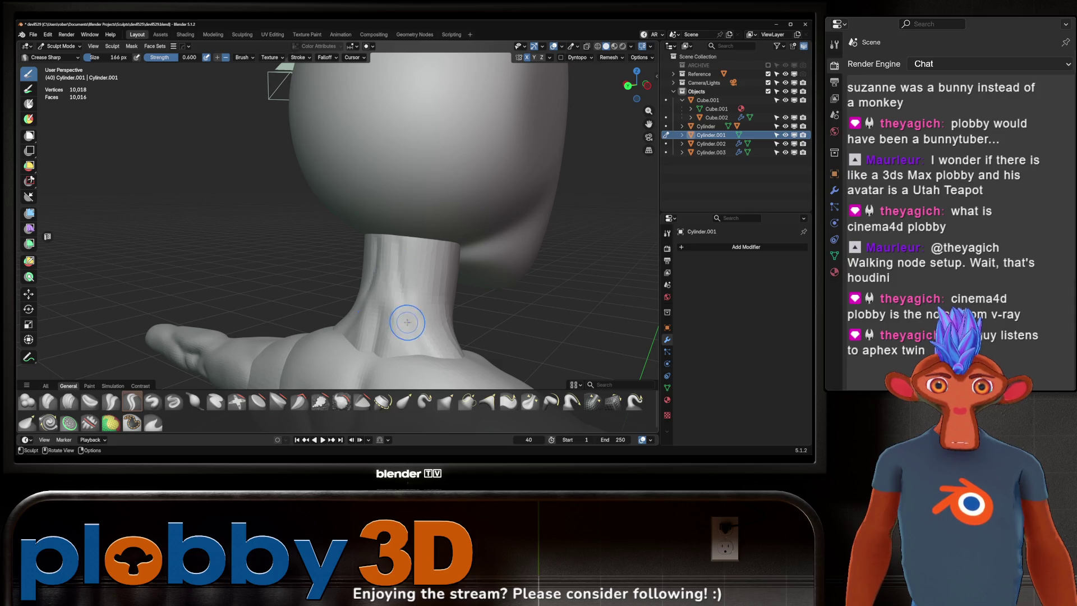
pyautogui.moveTo(425, 285); pyautogui.dragTo(388, 311, button='middle')
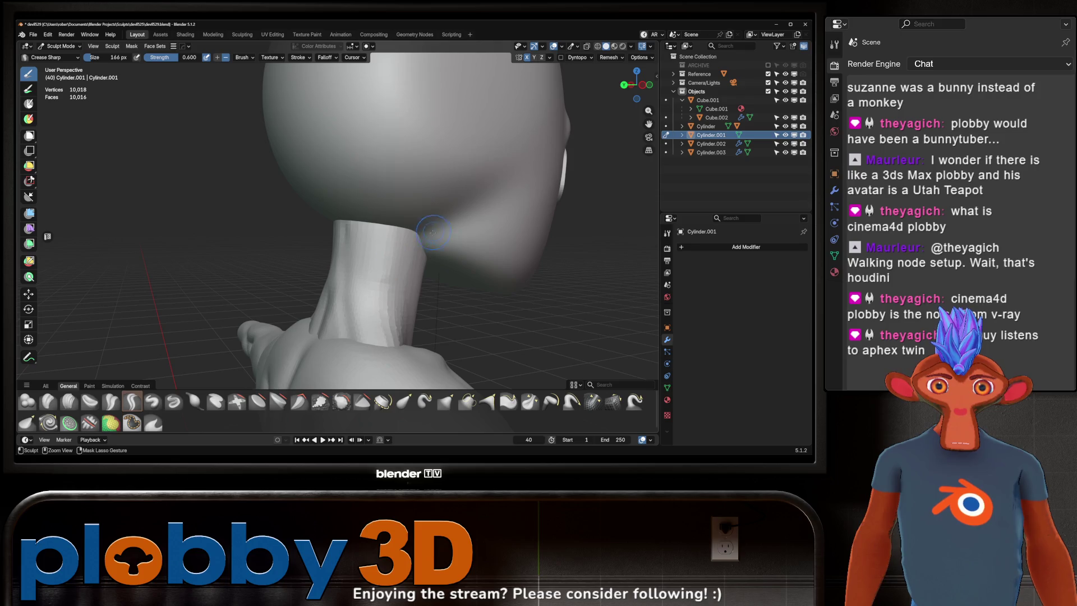
pyautogui.moveTo(381, 314)
pyautogui.mouseDown(button='middle')
pyautogui.moveTo(377, 252)
pyautogui.moveTo(352, 298)
pyautogui.moveTo(370, 309)
pyautogui.moveTo(439, 302)
pyautogui.moveTo(416, 228)
pyautogui.mouseUp(button='middle')
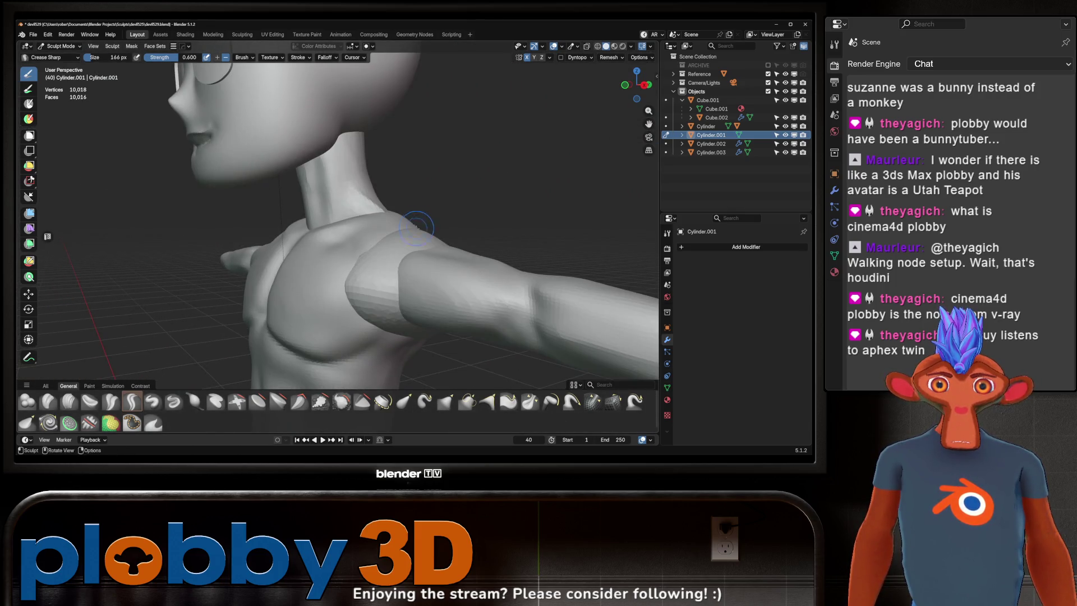
pyautogui.moveTo(371, 272)
pyautogui.mouseDown(button='middle')
pyautogui.moveTo(385, 284)
pyautogui.moveTo(305, 294)
pyautogui.moveTo(441, 276)
pyautogui.moveTo(425, 278)
pyautogui.mouseUp(button='middle')
pyautogui.scroll(-3, 411, 280)
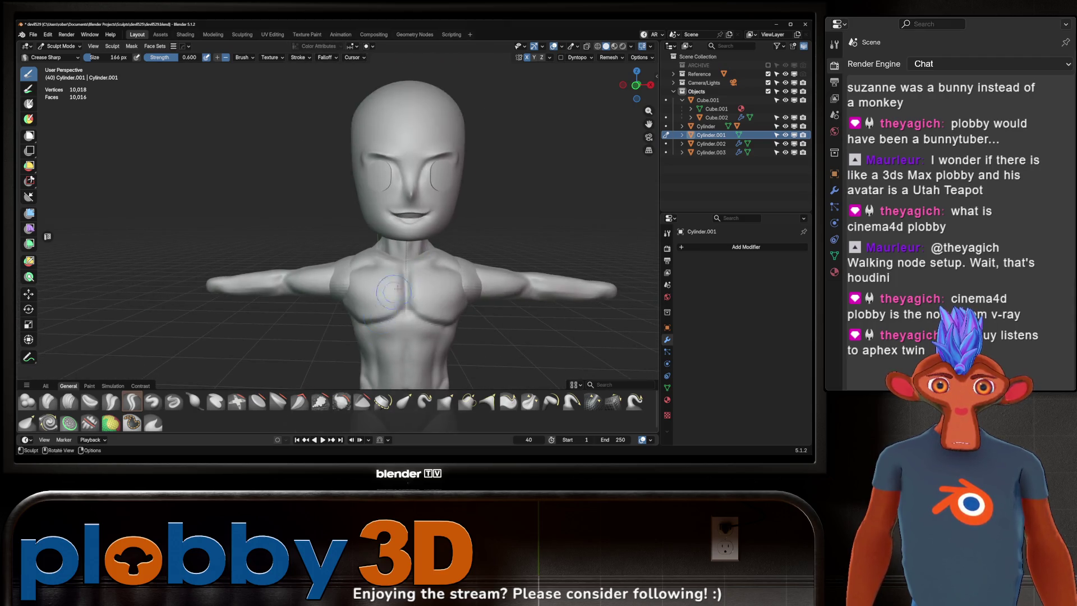
pyautogui.moveTo(440, 249)
pyautogui.mouseDown(button='middle')
pyautogui.moveTo(381, 246)
pyautogui.moveTo(460, 253)
pyautogui.moveTo(436, 276)
pyautogui.mouseUp(button='middle')
pyautogui.moveTo(428, 223); pyautogui.dragTo(480, 243, button='middle')
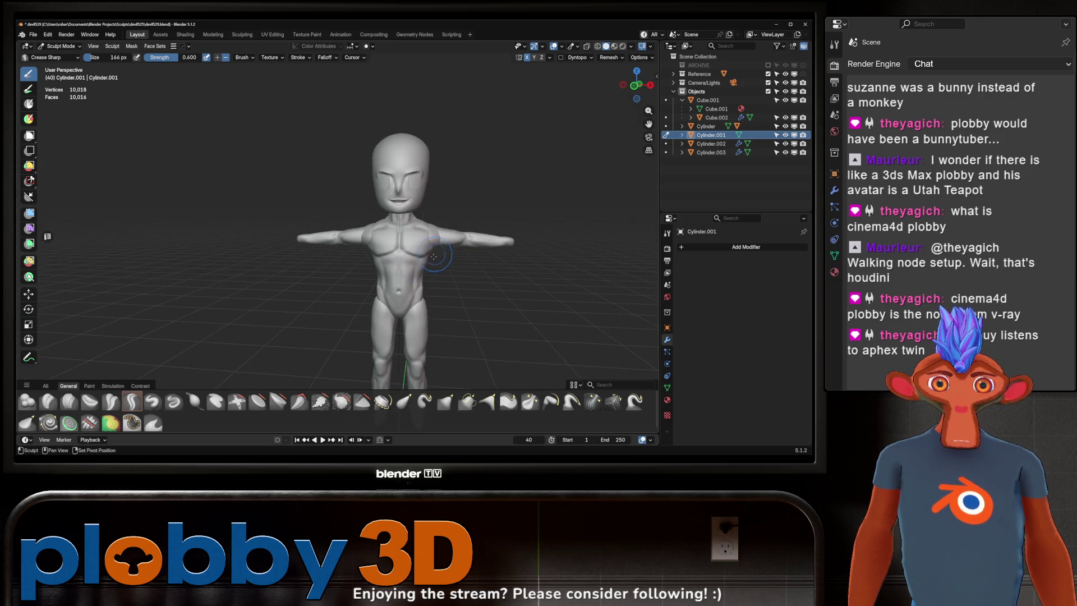
pyautogui.moveTo(436, 263)
pyautogui.mouseDown(button='middle')
pyautogui.moveTo(443, 252)
pyautogui.moveTo(432, 229)
pyautogui.moveTo(371, 292)
pyautogui.moveTo(353, 258)
pyautogui.mouseUp(button='middle')
pyautogui.scroll(3, 432, 229)
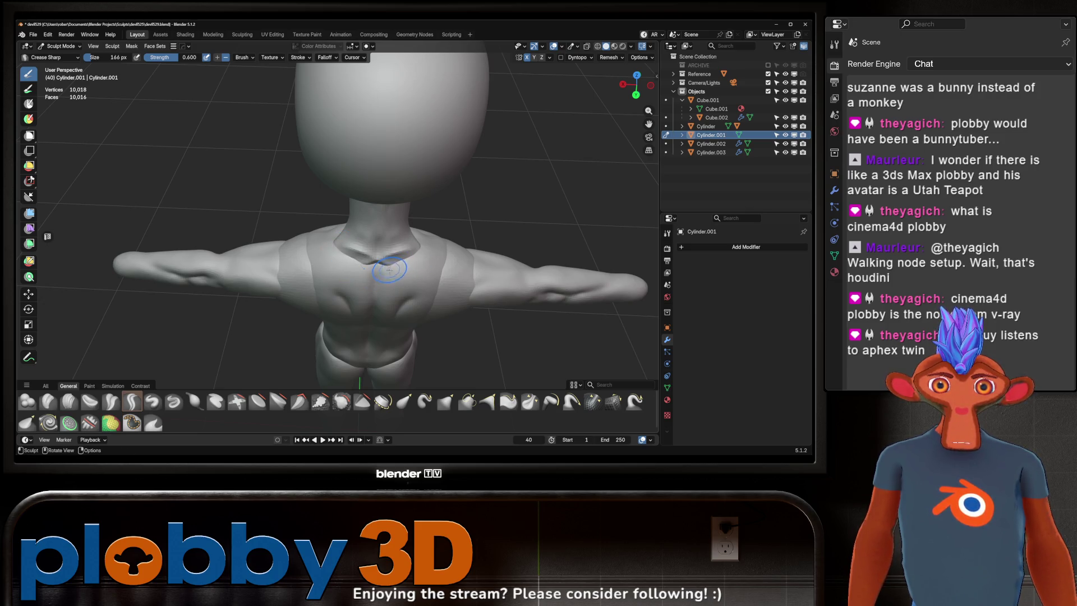
pyautogui.moveTo(376, 261)
pyautogui.mouseDown(button='middle')
pyautogui.moveTo(426, 243)
pyautogui.moveTo(359, 284)
pyautogui.moveTo(340, 277)
pyautogui.mouseUp(button='middle')
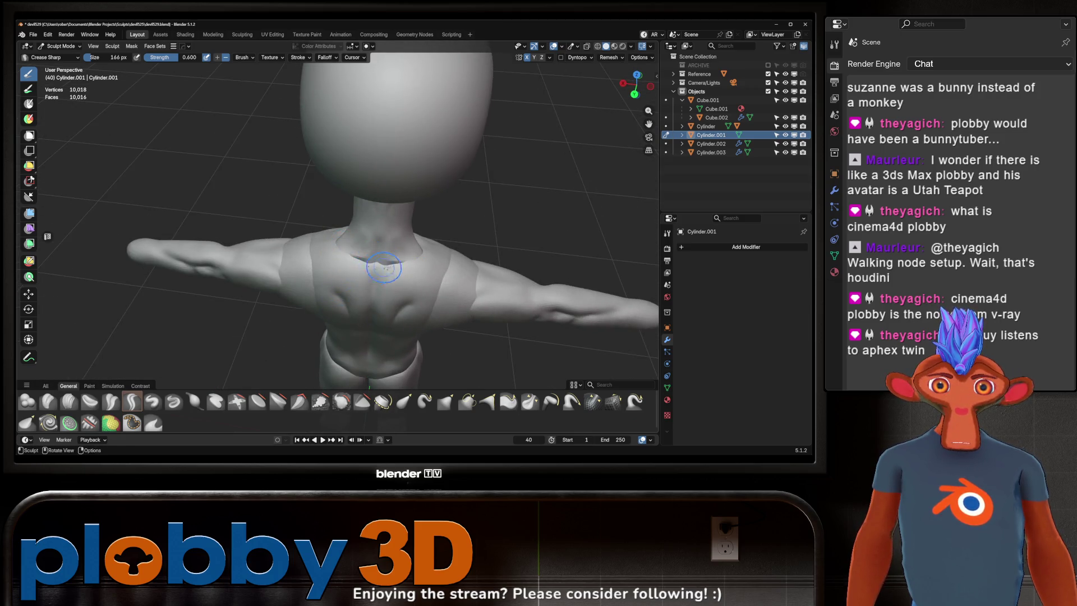
pyautogui.moveTo(405, 276)
pyautogui.mouseDown(button='middle')
pyautogui.moveTo(321, 261)
pyautogui.moveTo(376, 264)
pyautogui.moveTo(371, 287)
pyautogui.moveTo(459, 241)
pyautogui.moveTo(421, 193)
pyautogui.moveTo(423, 211)
pyautogui.moveTo(434, 203)
pyautogui.mouseUp(button='middle')
pyautogui.moveTo(420, 241)
pyautogui.mouseDown(button='middle')
pyautogui.moveTo(469, 231)
pyautogui.moveTo(424, 215)
pyautogui.moveTo(397, 238)
pyautogui.mouseUp(button='middle')
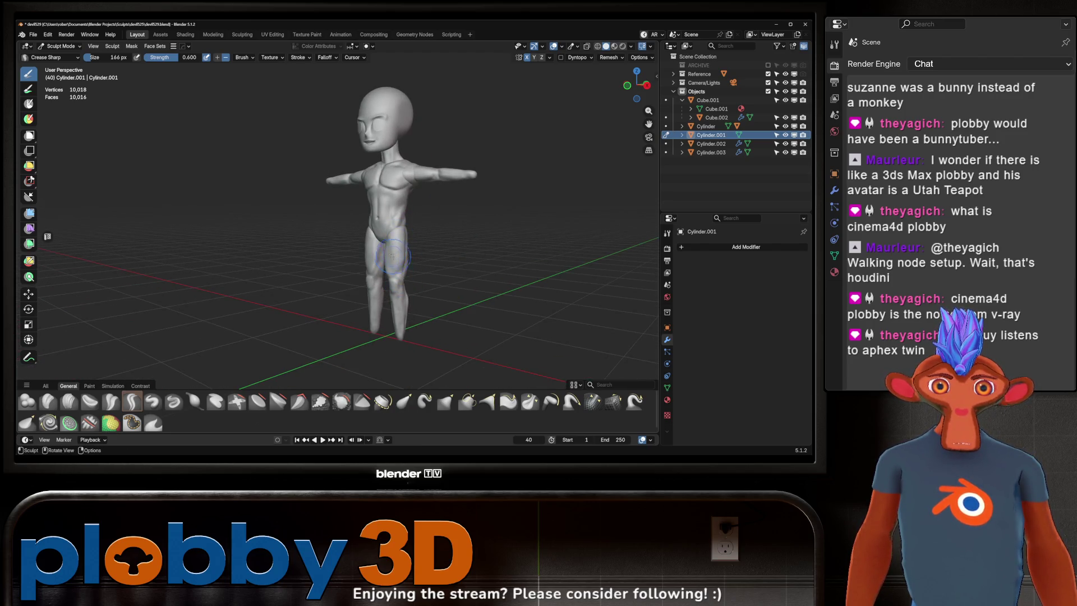
# - Make the legs object Cylinder.002 the sculpt target and line up a straight front view
pyautogui.hotkey('alt', 'q')
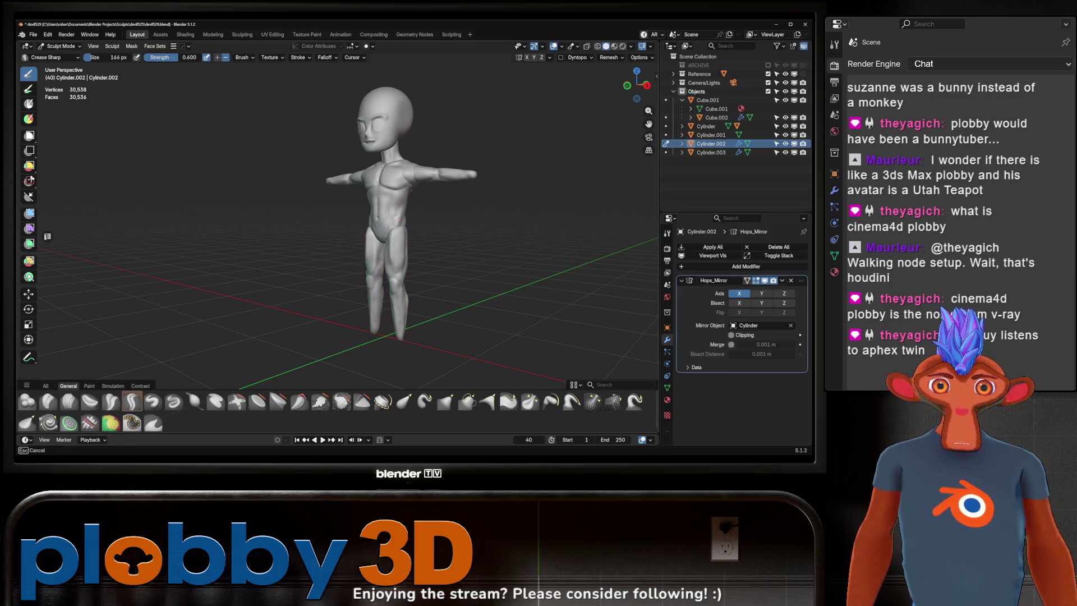
pyautogui.moveTo(437, 250); pyautogui.dragTo(452, 253, button='middle')
pyautogui.scroll(-3, 415, 248)
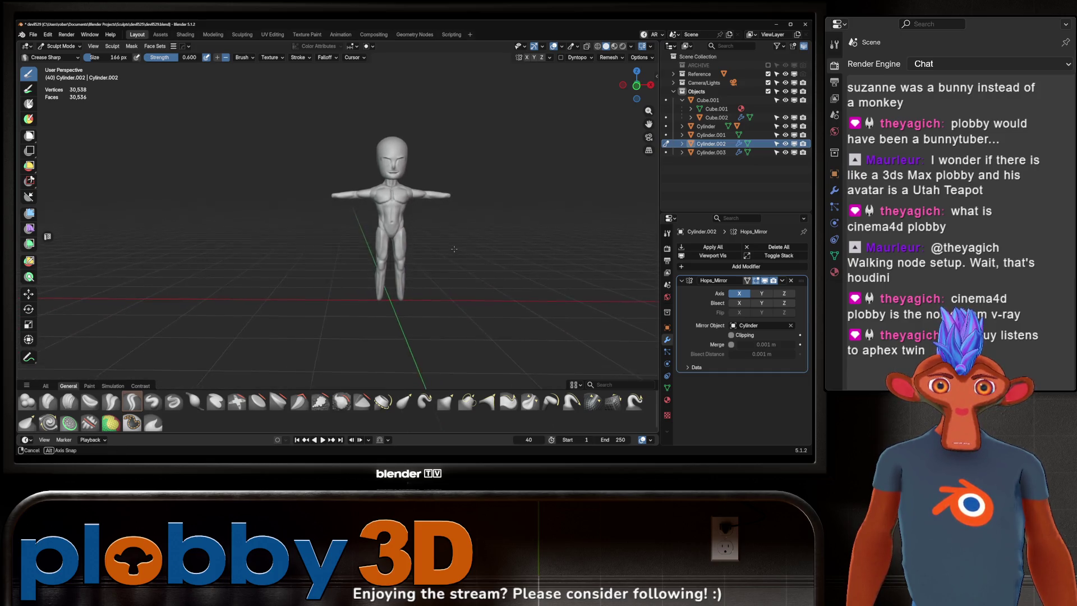
pyautogui.moveTo(449, 247); pyautogui.dragTo(369, 253, button='middle')
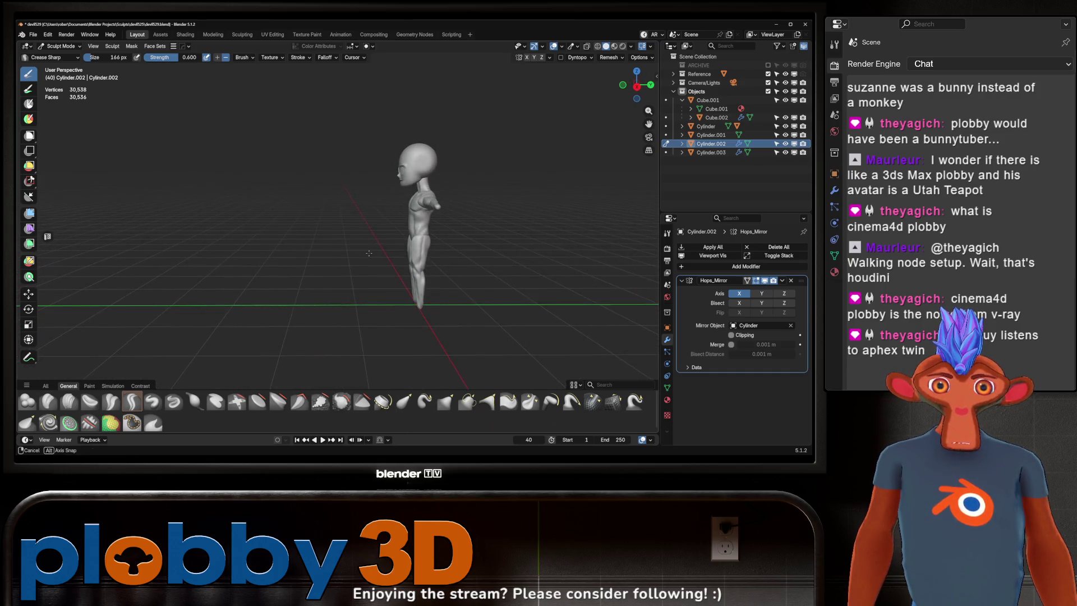
pyautogui.scroll(4, 414, 239)
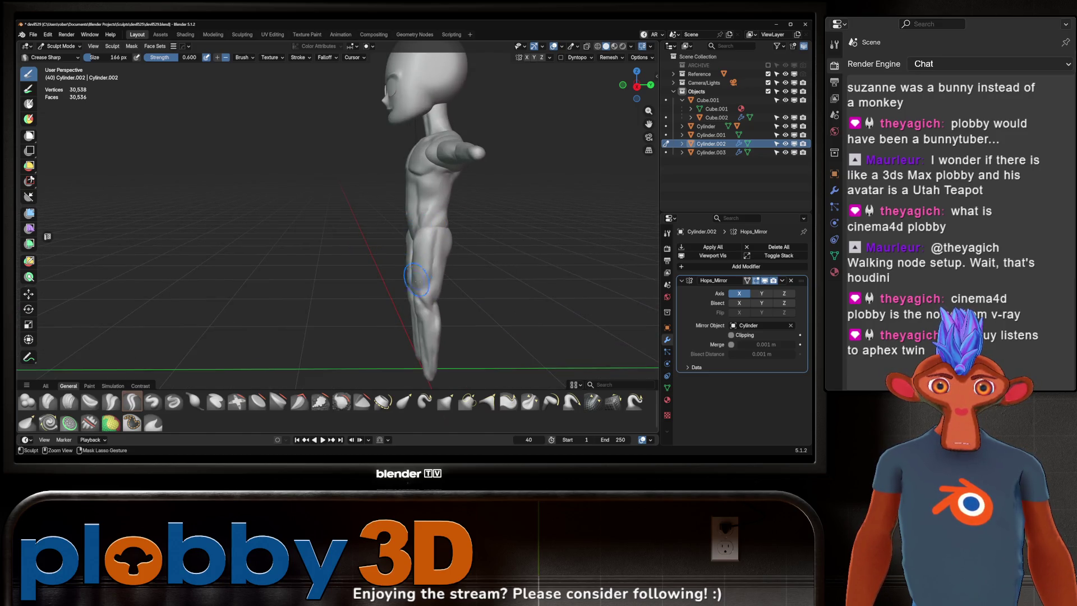
pyautogui.press('KP_1')
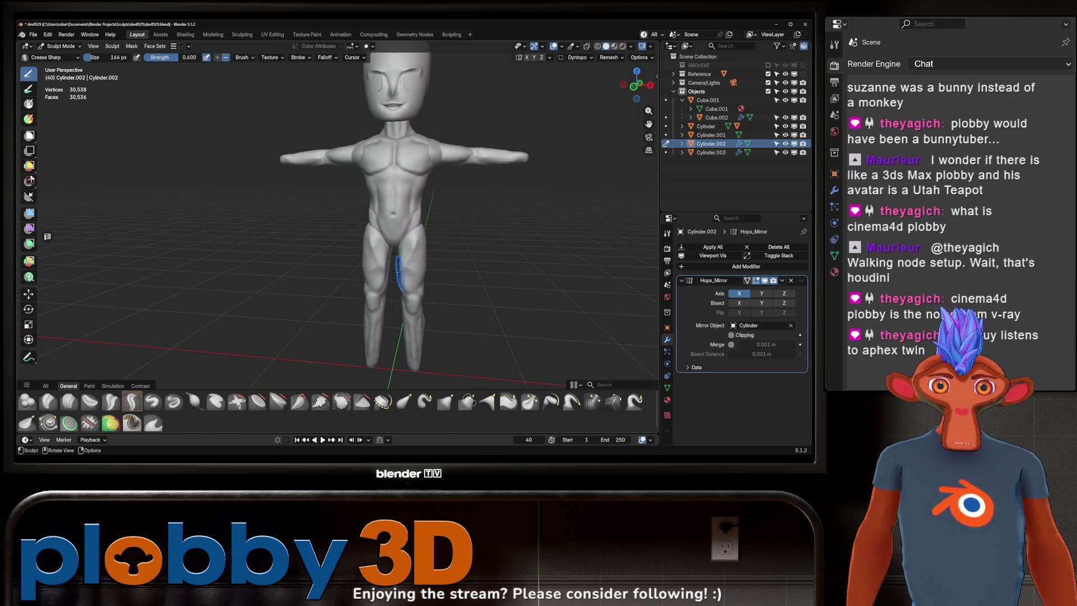
pyautogui.moveTo(399, 274); pyautogui.dragTo(410, 252, button='middle')
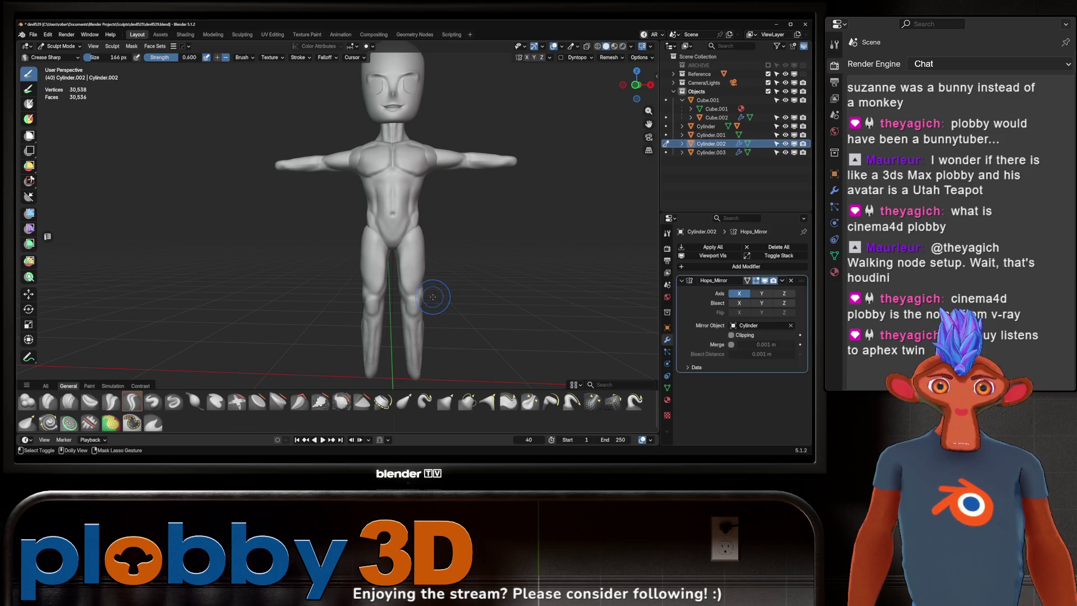
# - Select the Inflate/Deflate brush, at 166 px and 0.500 strength
pyautogui.moveTo(433, 296)
pyautogui.mouseDown(button='middle')
pyautogui.moveTo(410, 256)
pyautogui.moveTo(312, 315)
pyautogui.mouseUp(button='middle')
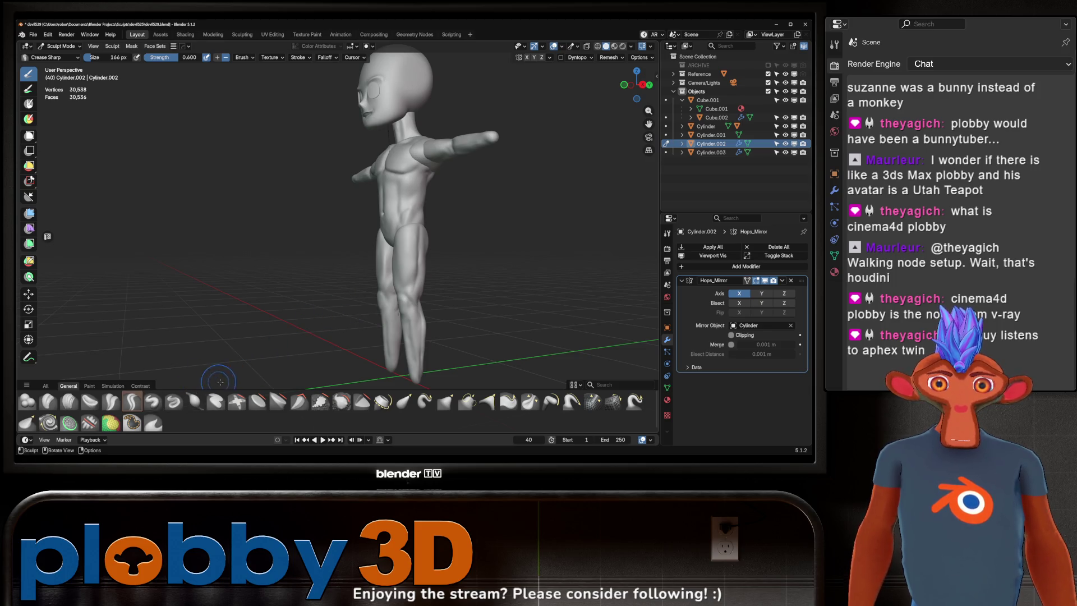
pyautogui.click(195, 401)
pyautogui.moveTo(370, 252)
pyautogui.mouseDown(button='middle')
pyautogui.moveTo(387, 278)
pyautogui.moveTo(410, 214)
pyautogui.moveTo(403, 245)
pyautogui.moveTo(413, 244)
pyautogui.mouseUp(button='middle')
pyautogui.scroll(4, 387, 279)
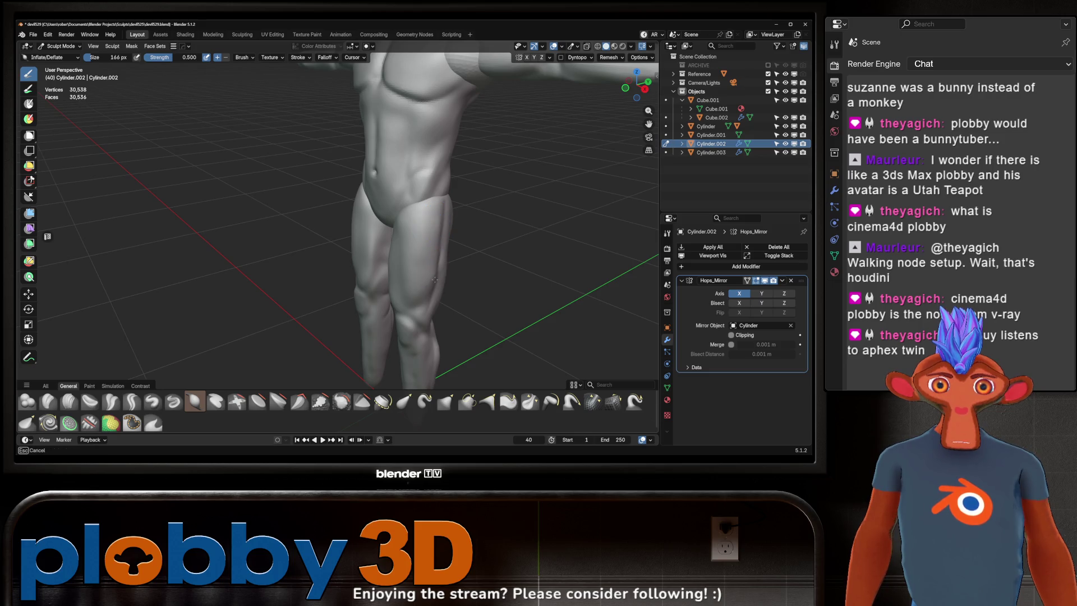
# - Switch back to Crease Sharp (166 px, 0.600) and deepen the thigh muscle creases, then review the figure
pyautogui.moveTo(433, 275)
pyautogui.mouseDown(button='middle')
pyautogui.moveTo(413, 248)
pyautogui.moveTo(416, 193)
pyautogui.moveTo(382, 211)
pyautogui.mouseUp(button='middle')
pyautogui.moveTo(440, 251)
pyautogui.mouseDown(button='middle')
pyautogui.moveTo(418, 325)
pyautogui.moveTo(410, 238)
pyautogui.moveTo(363, 273)
pyautogui.mouseUp(button='middle')
pyautogui.moveTo(377, 212); pyautogui.dragTo(392, 248, button='middle')
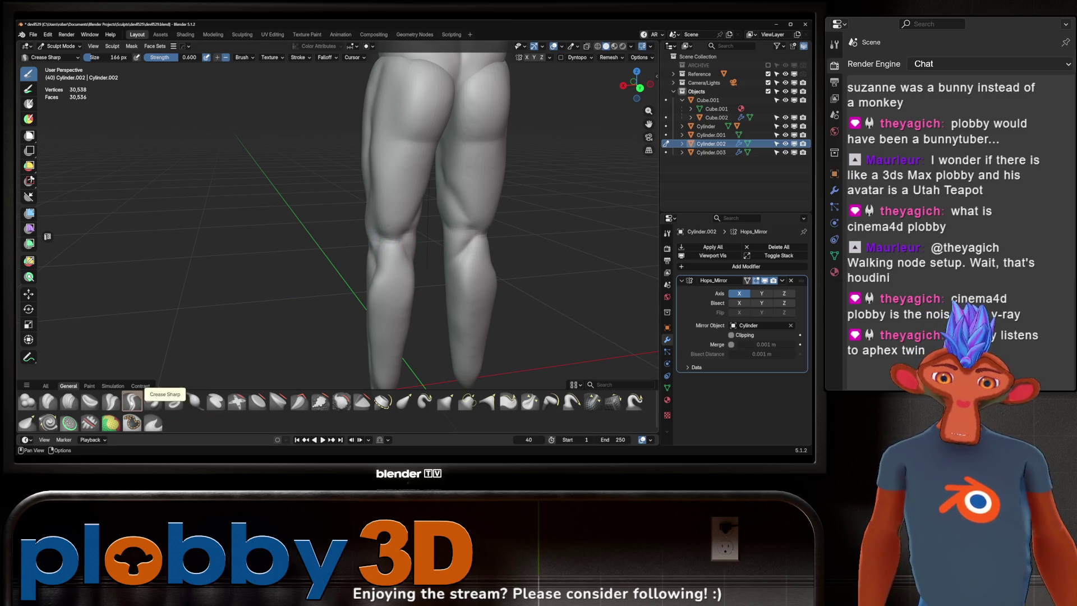
pyautogui.click(132, 402)
pyautogui.moveTo(314, 314); pyautogui.dragTo(370, 212, button='middle')
pyautogui.moveTo(369, 212); pyautogui.dragTo(359, 230)
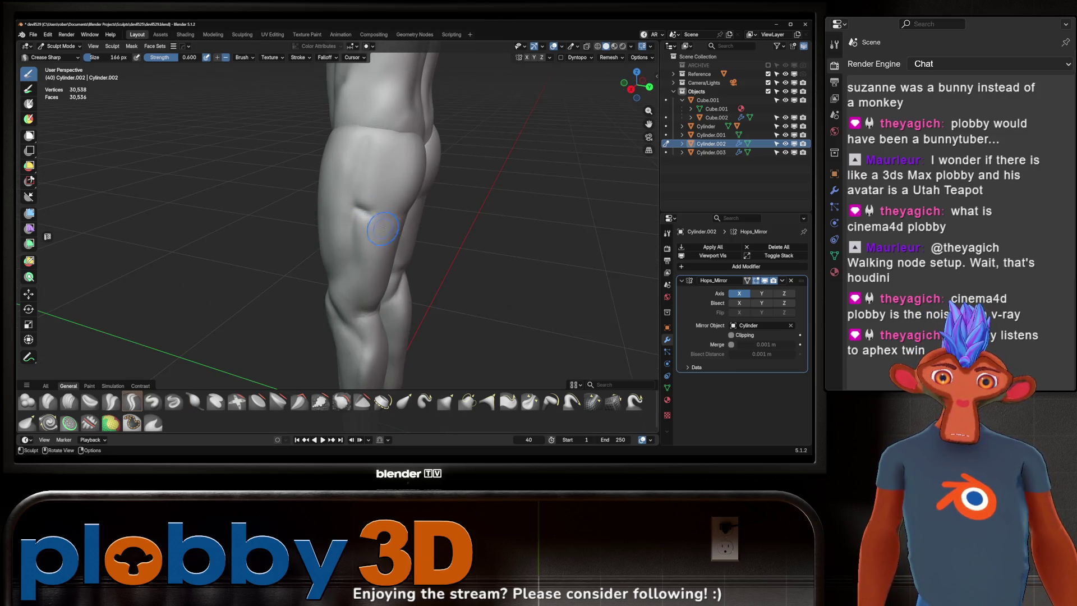
pyautogui.moveTo(359, 230)
pyautogui.mouseDown(button='middle')
pyautogui.moveTo(361, 247)
pyautogui.moveTo(367, 236)
pyautogui.moveTo(409, 288)
pyautogui.moveTo(388, 239)
pyautogui.moveTo(445, 220)
pyautogui.mouseUp(button='middle')
pyautogui.moveTo(394, 252); pyautogui.dragTo(308, 242, button='middle')
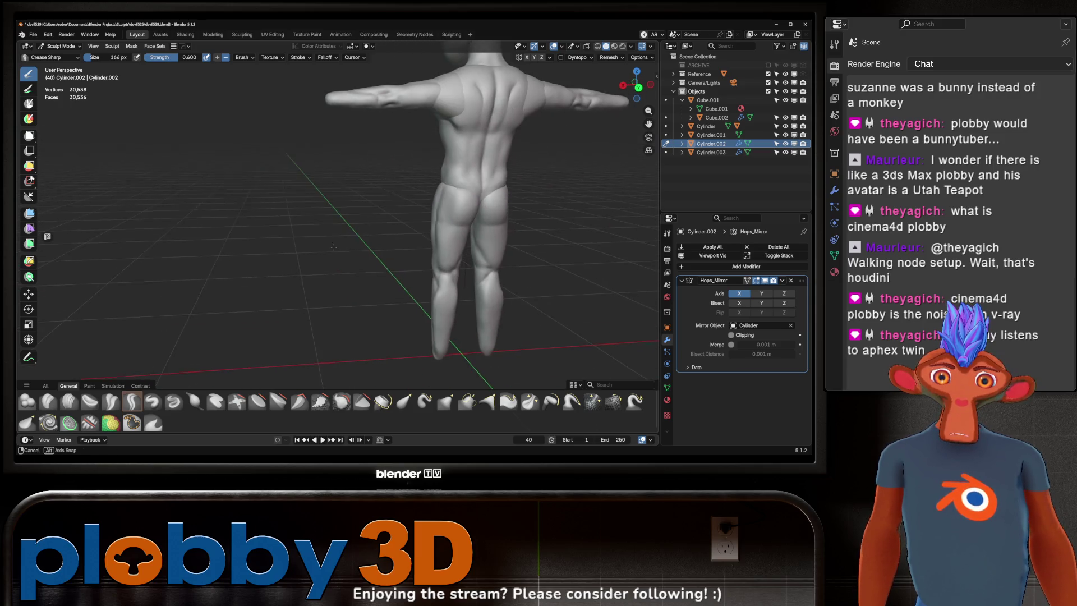
pyautogui.keyDown('shift'); pyautogui.moveTo(386, 246); pyautogui.dragTo(347, 259, button='middle'); pyautogui.keyUp('shift')
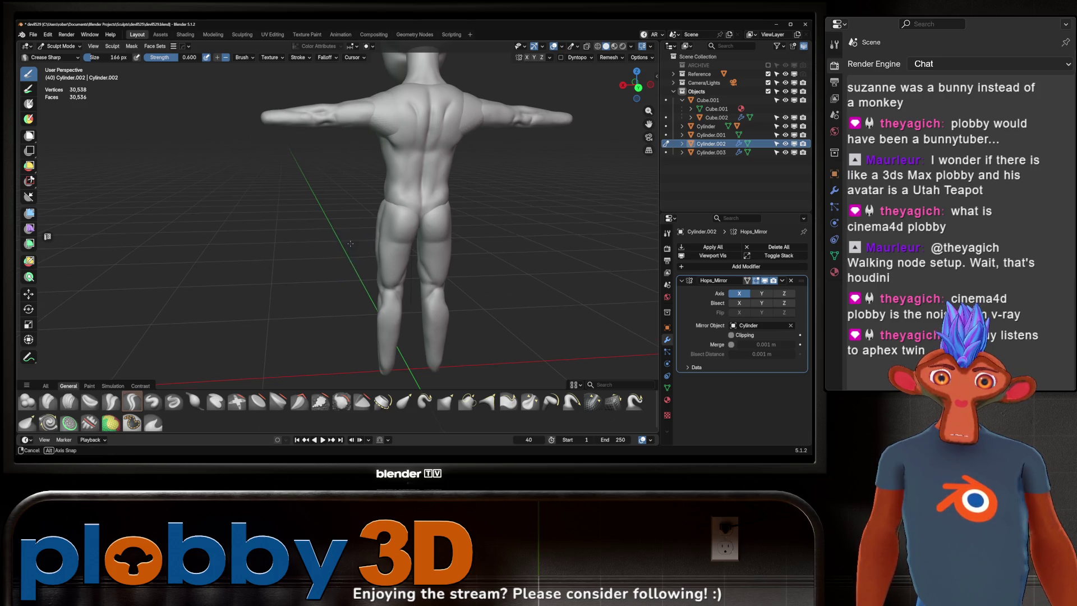
pyautogui.moveTo(348, 255); pyautogui.dragTo(505, 237, button='middle')
pyautogui.keyDown('ctrl'); pyautogui.moveTo(420, 216); pyautogui.dragTo(420, 215, button='middle'); pyautogui.keyUp('ctrl')
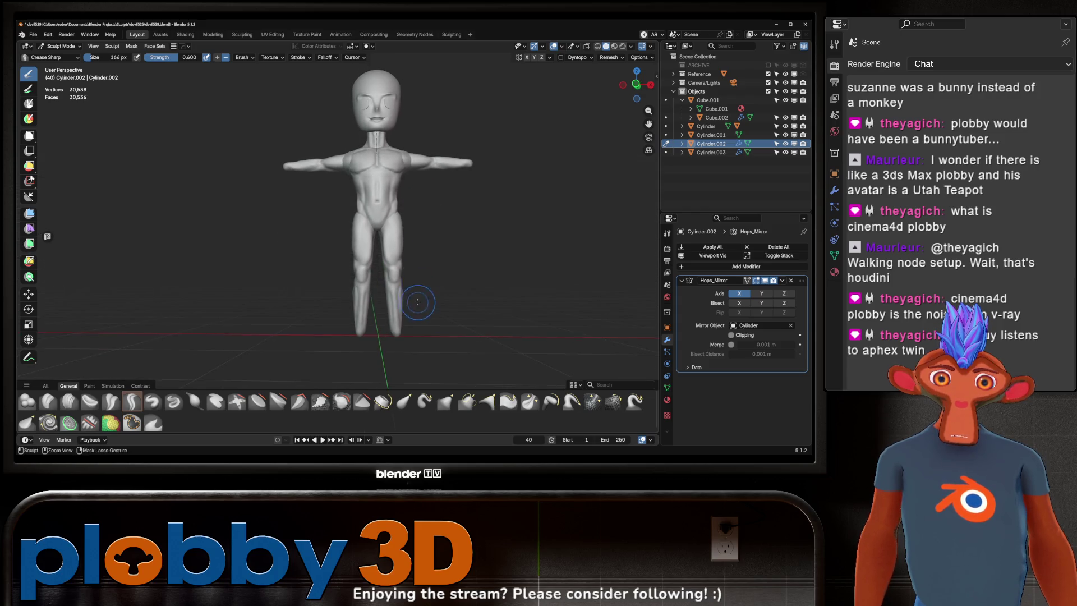
# - Carve a mirrored sharp crease down the shin, then enlarge the Crease Sharp brush to 260 px
pyautogui.scroll(5, 419, 303)
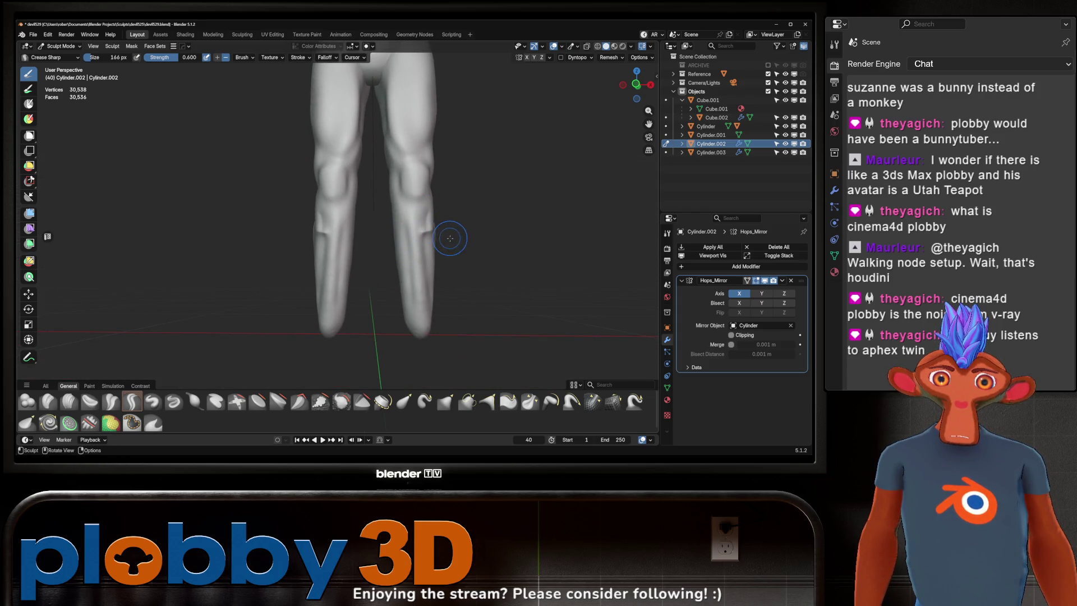
pyautogui.moveTo(449, 240); pyautogui.dragTo(409, 224, button='middle')
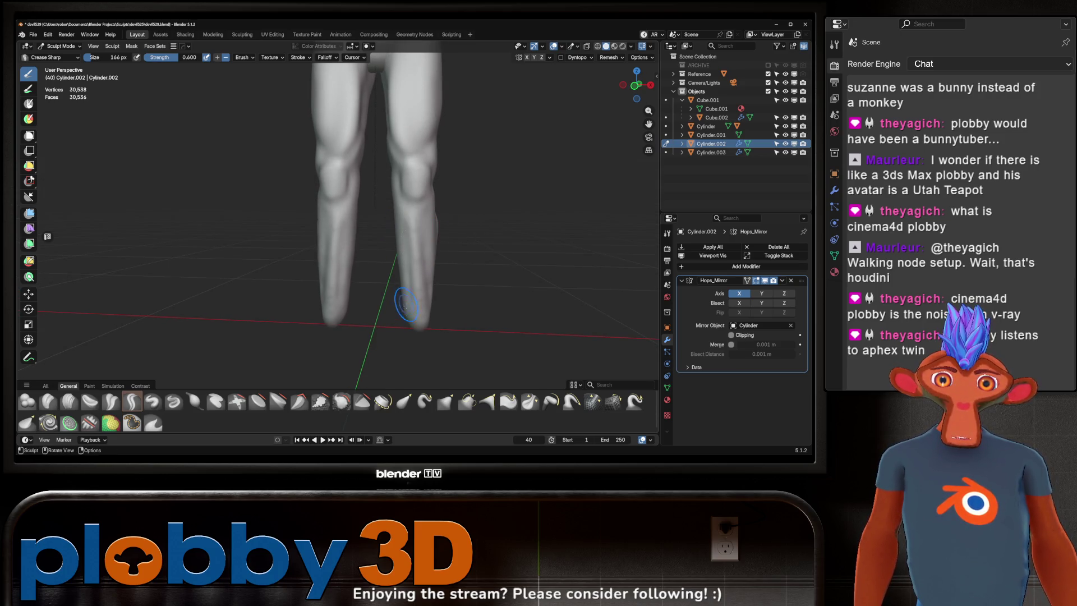
pyautogui.moveTo(407, 242)
pyautogui.keyDown('ctrl'); pyautogui.mouseDown()
pyautogui.moveTo(407, 268)
pyautogui.moveTo(402, 241)
pyautogui.mouseUp(); pyautogui.keyUp('ctrl')
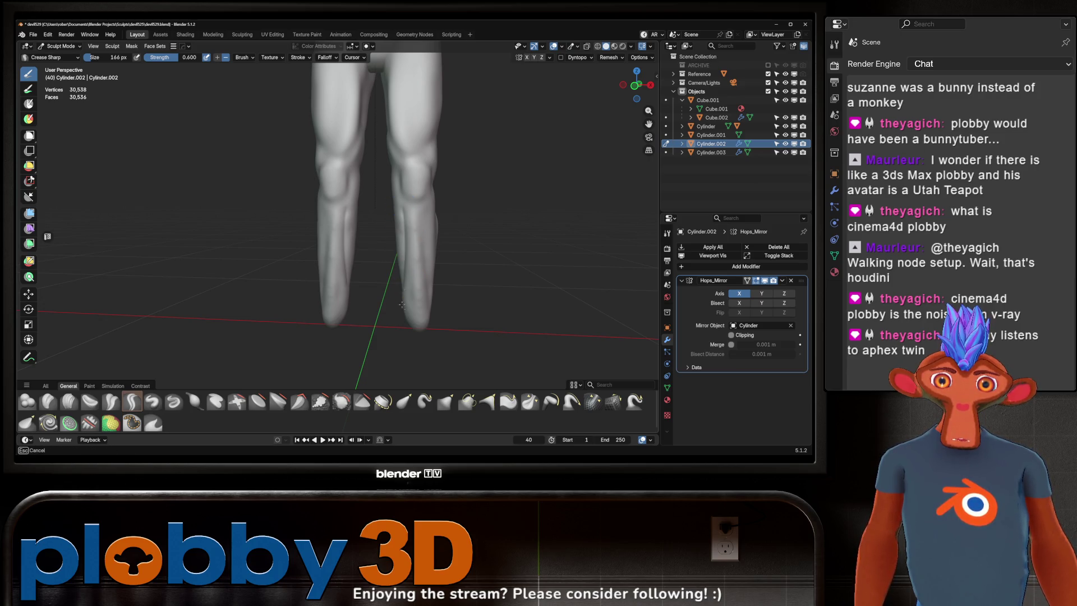
pyautogui.moveTo(413, 336)
pyautogui.mouseDown(button='middle')
pyautogui.moveTo(421, 261)
pyautogui.moveTo(420, 292)
pyautogui.moveTo(443, 238)
pyautogui.moveTo(437, 208)
pyautogui.moveTo(402, 209)
pyautogui.mouseUp(button='middle')
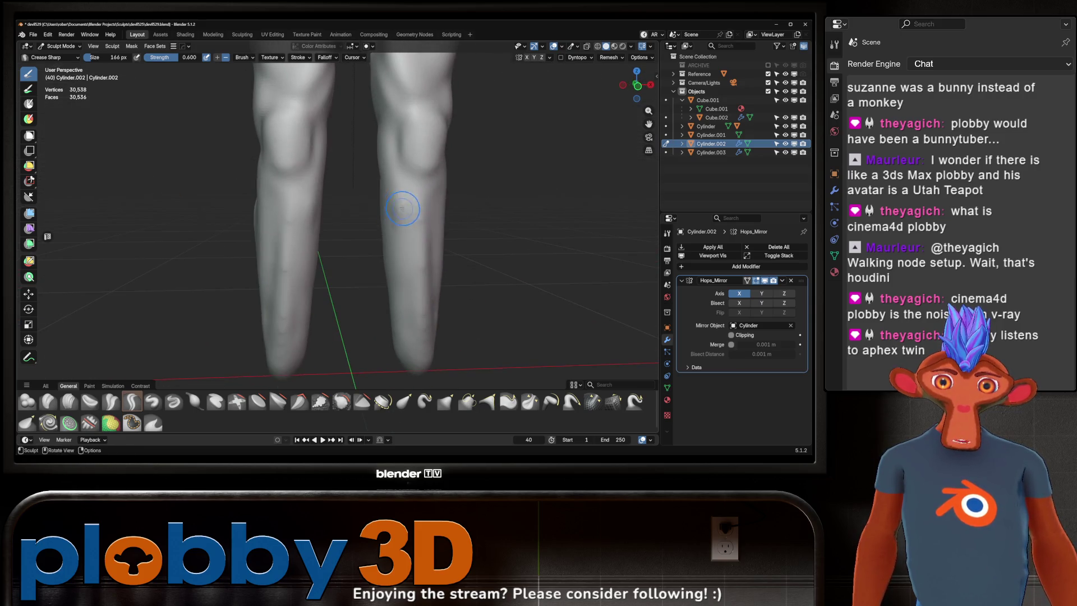
pyautogui.press('f')
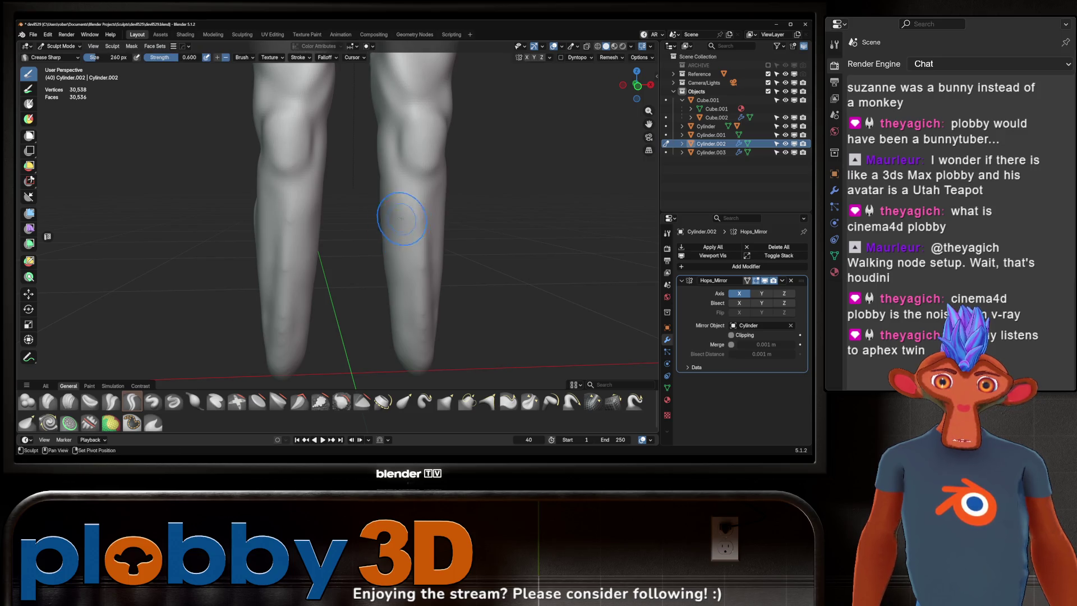
pyautogui.moveTo(387, 264); pyautogui.dragTo(371, 186, button='middle')
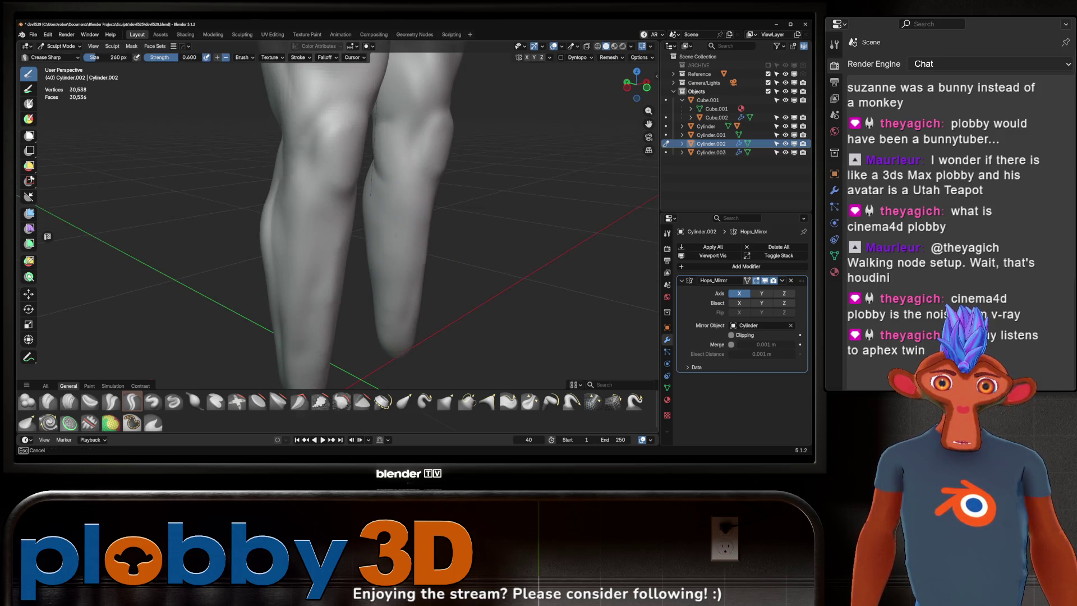
pyautogui.moveTo(391, 328)
pyautogui.mouseDown(button='middle')
pyautogui.moveTo(435, 263)
pyautogui.moveTo(396, 240)
pyautogui.moveTo(410, 181)
pyautogui.mouseUp(button='middle')
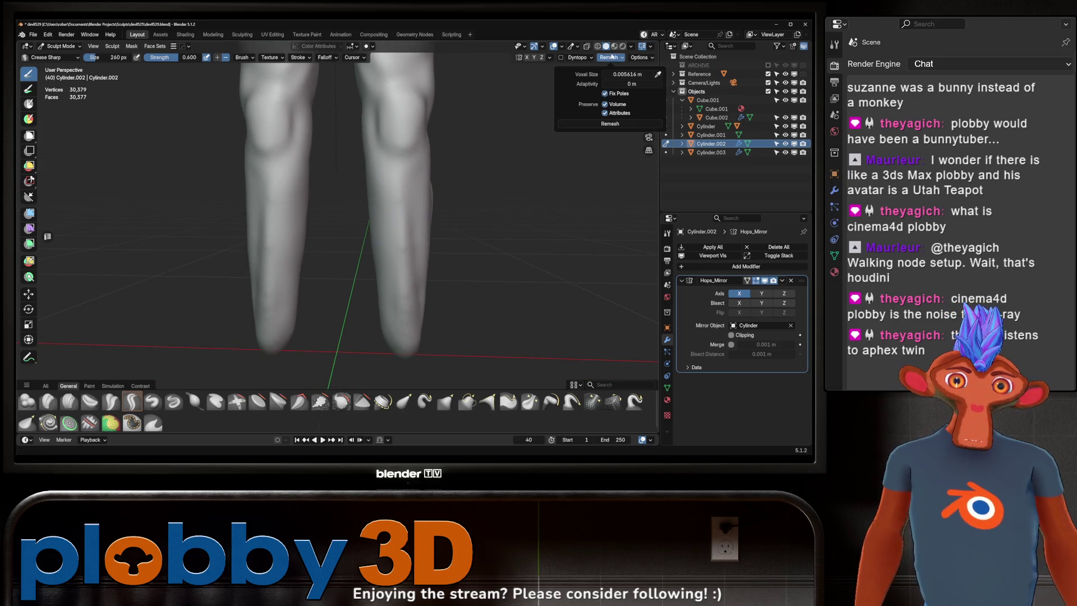
# - Smooth away the small dent on the lower leg
pyautogui.moveTo(367, 216)
pyautogui.mouseDown(button='middle')
pyautogui.moveTo(350, 222)
pyautogui.moveTo(376, 321)
pyautogui.mouseUp(button='middle')
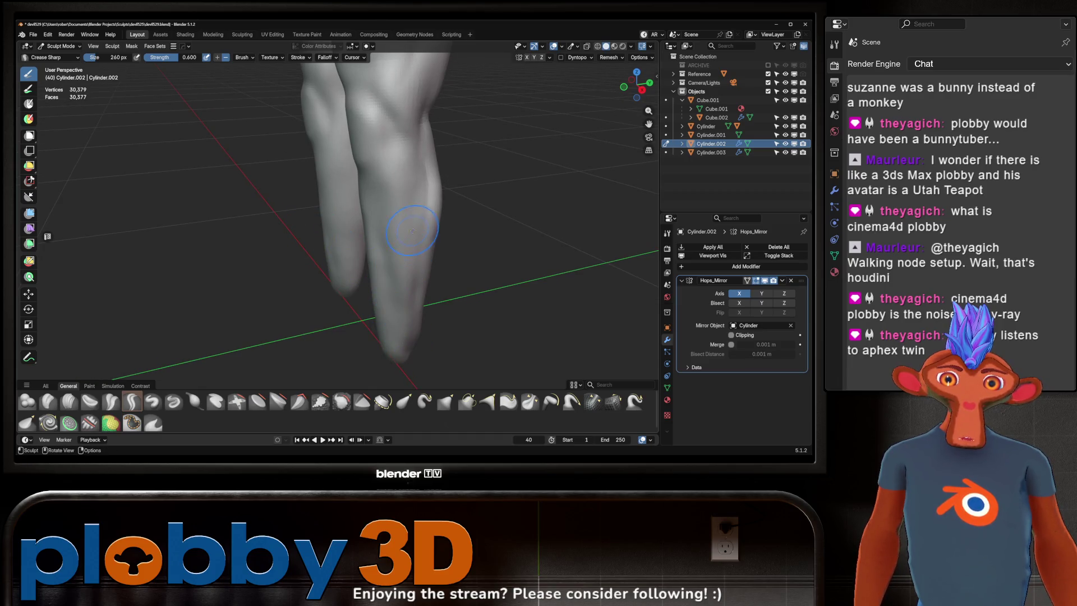
pyautogui.moveTo(415, 233)
pyautogui.mouseDown(button='middle')
pyautogui.moveTo(432, 259)
pyautogui.moveTo(431, 282)
pyautogui.mouseUp(button='middle')
pyautogui.press('w')
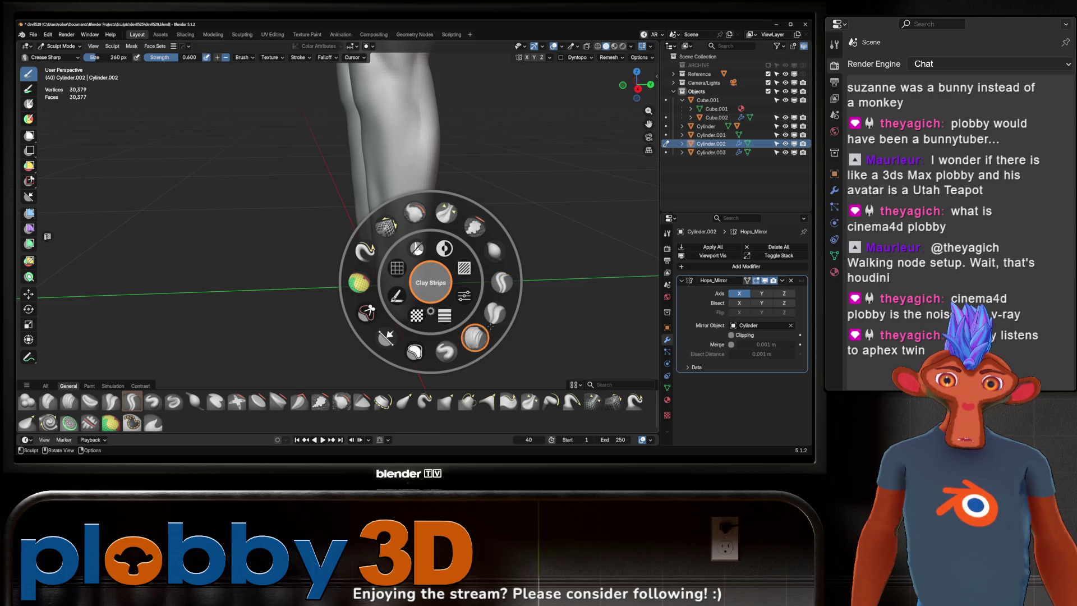
pyautogui.moveTo(502, 283); pyautogui.dragTo(465, 286, button='middle')
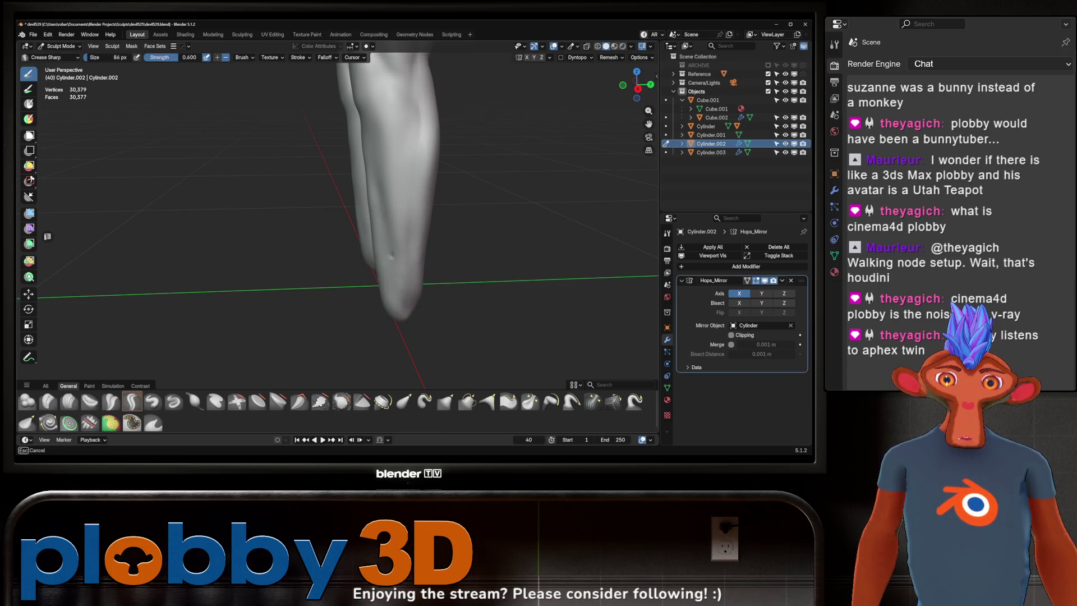
pyautogui.moveTo(391, 256); pyautogui.dragTo(405, 275)
# - Add a sculpted stroke on the calf, checking the legs from the back
pyautogui.moveTo(406, 327); pyautogui.dragTo(410, 242, button='middle')
pyautogui.moveTo(373, 308); pyautogui.dragTo(410, 272, button='middle')
pyautogui.scroll(-3, 418, 216)
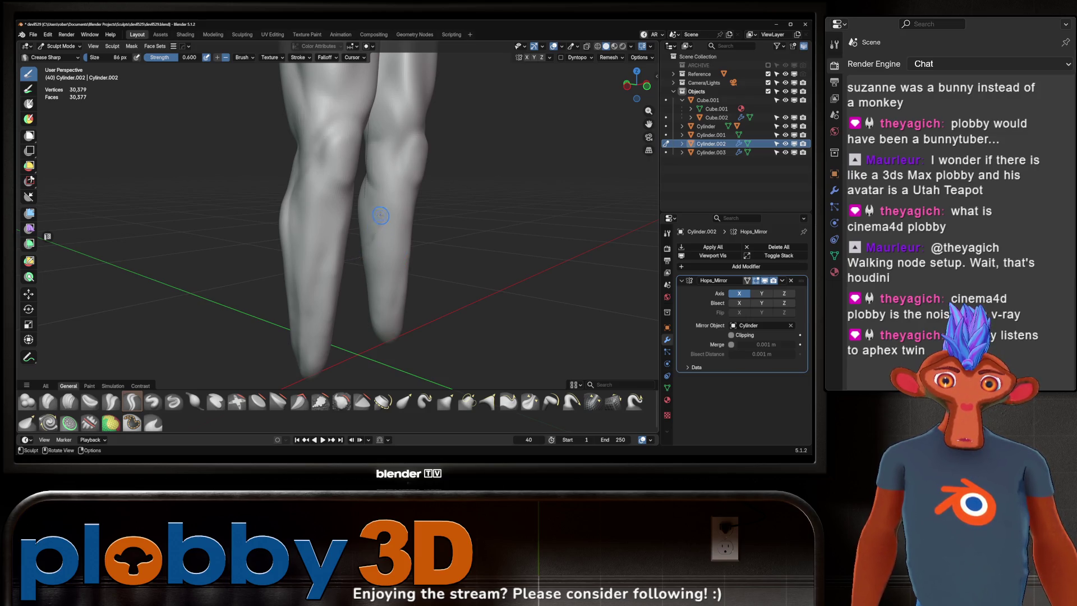
pyautogui.moveTo(375, 223)
pyautogui.mouseDown(button='middle')
pyautogui.moveTo(412, 240)
pyautogui.moveTo(360, 238)
pyautogui.mouseUp(button='middle')
pyautogui.moveTo(365, 188); pyautogui.dragTo(372, 212)
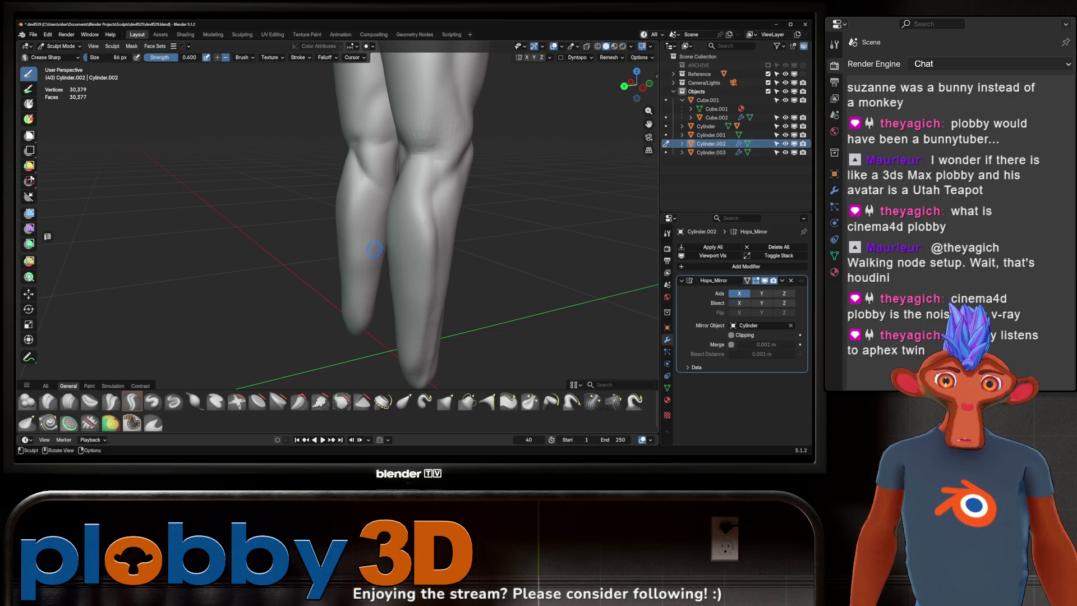
pyautogui.keyDown('alt'); pyautogui.moveTo(373, 255); pyautogui.dragTo(432, 231, button='middle'); pyautogui.keyUp('alt')
pyautogui.scroll(-4, 432, 230)
pyautogui.scroll(5, 411, 221)
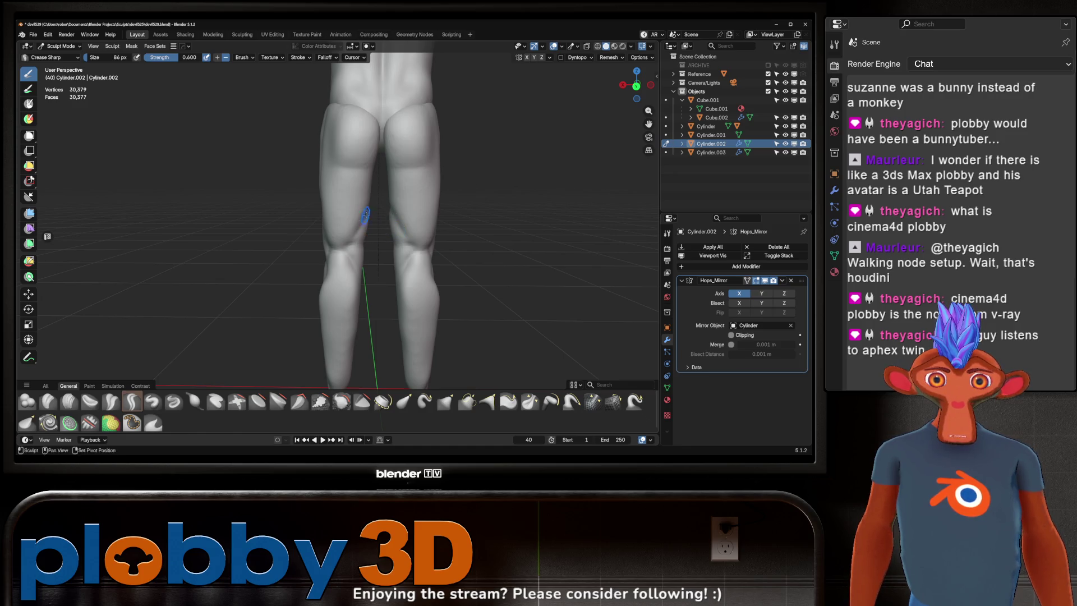
pyautogui.moveTo(356, 229); pyautogui.dragTo(362, 225, button='middle')
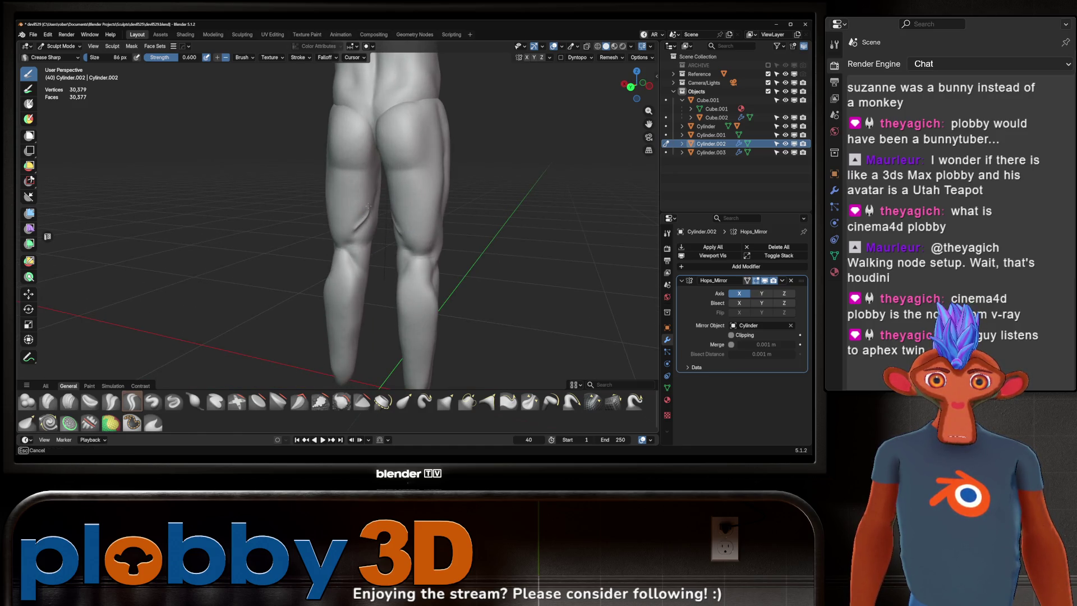
# - With Inflate/Deflate at 86 px and 0.500 strength, puff out the back of the thigh and left knee
pyautogui.click(194, 401)
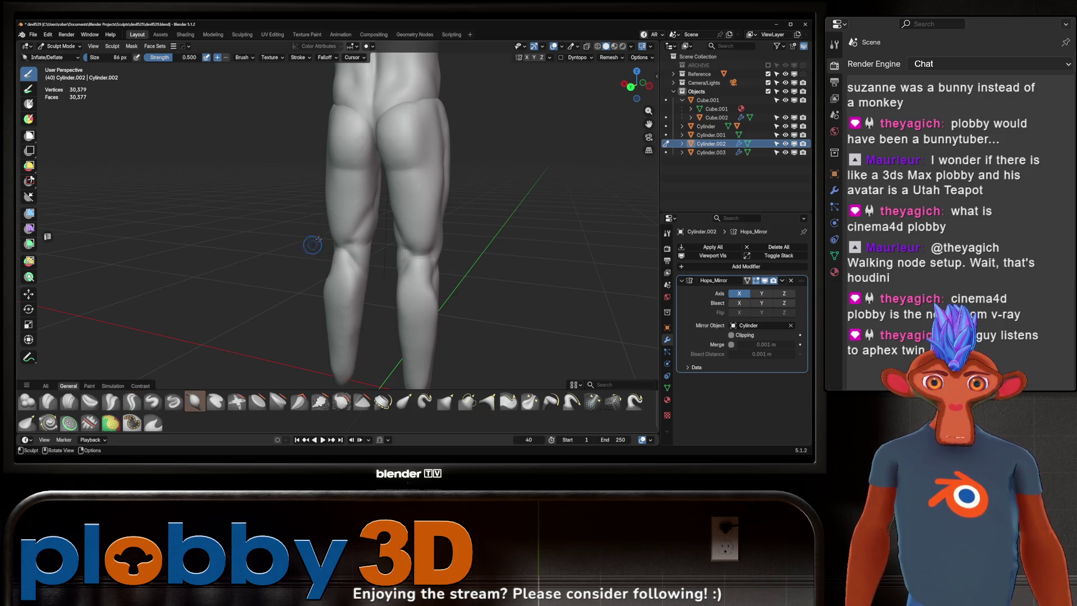
pyautogui.moveTo(370, 215)
pyautogui.mouseDown()
pyautogui.moveTo(356, 231)
pyautogui.moveTo(361, 247)
pyautogui.mouseUp()
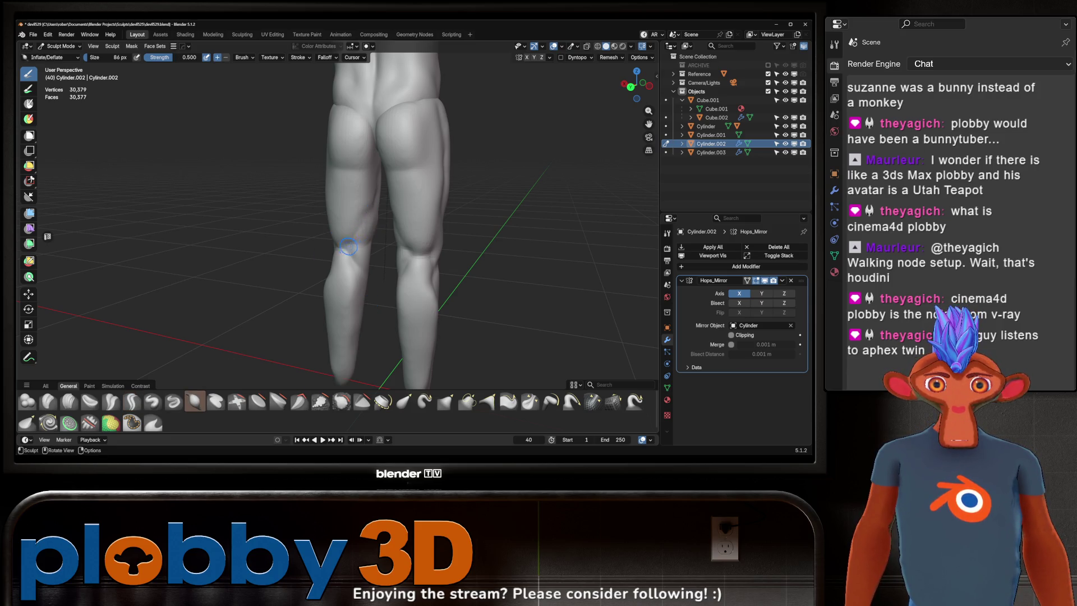
pyautogui.moveTo(360, 247); pyautogui.dragTo(370, 240, button='middle')
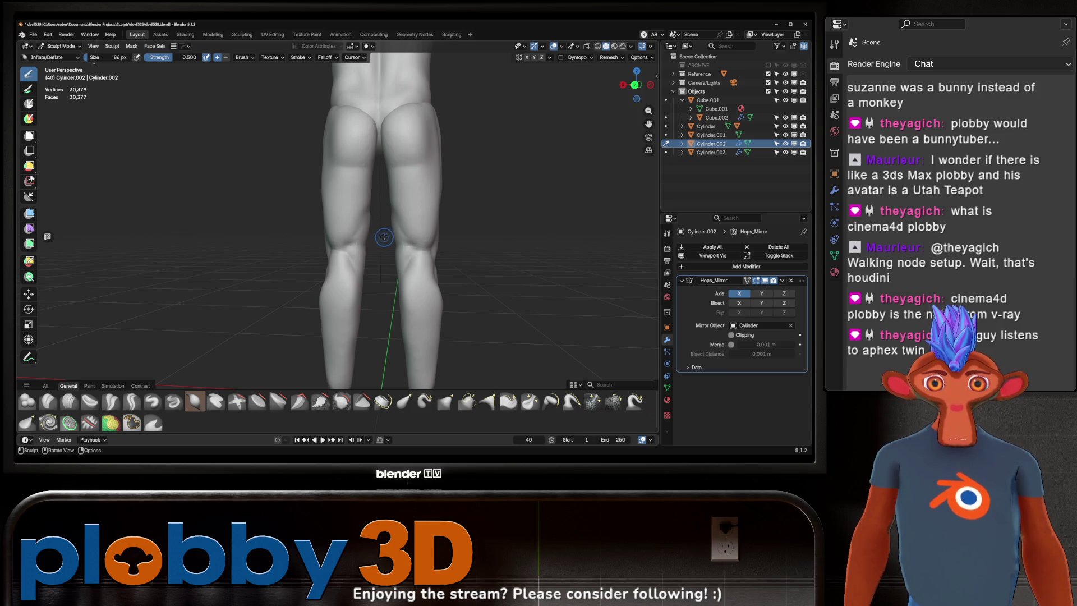
pyautogui.moveTo(367, 235); pyautogui.dragTo(370, 235)
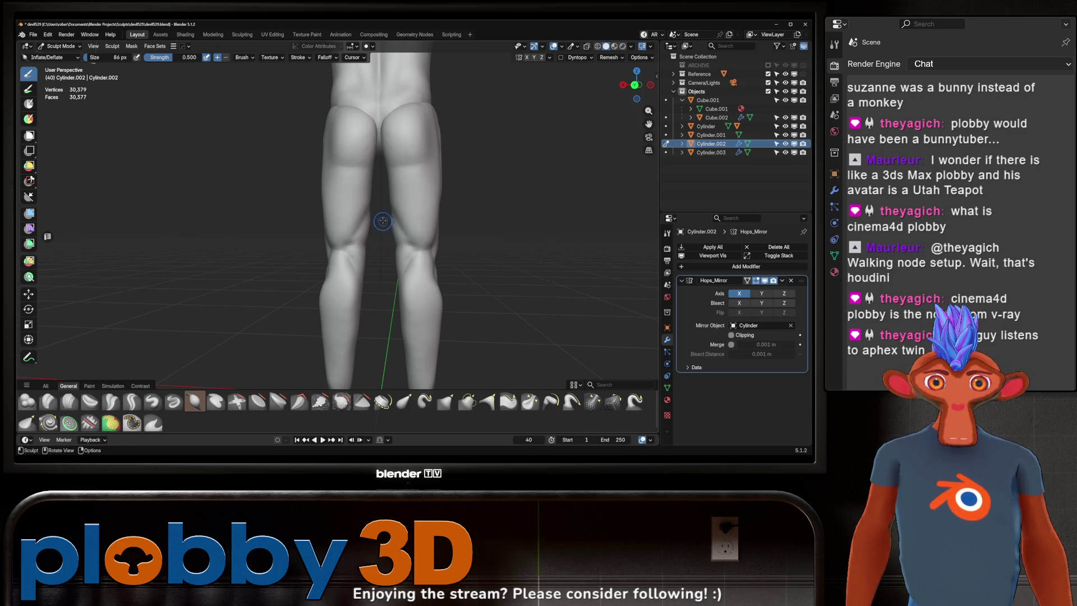
pyautogui.moveTo(382, 221)
pyautogui.mouseDown(button='middle')
pyautogui.moveTo(354, 230)
pyautogui.moveTo(386, 205)
pyautogui.moveTo(373, 216)
pyautogui.mouseUp(button='middle')
pyautogui.moveTo(356, 248); pyautogui.dragTo(349, 252)
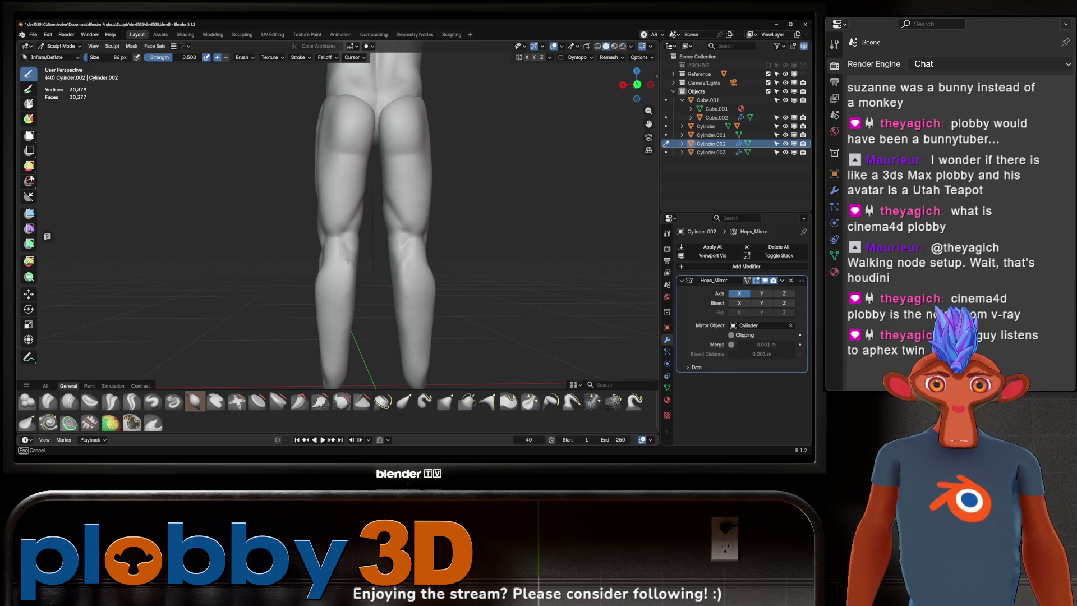
# - Orbit around the legs and zoom out to view the whole figure from the side
pyautogui.moveTo(348, 260); pyautogui.dragTo(309, 271, button='middle')
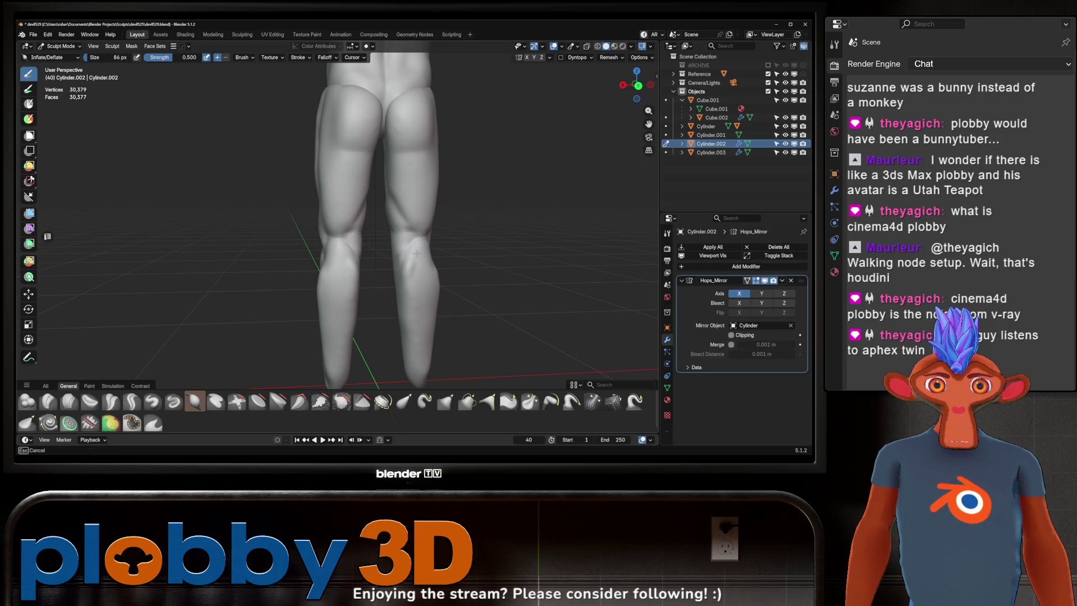
pyautogui.moveTo(340, 243); pyautogui.dragTo(357, 255, button='middle')
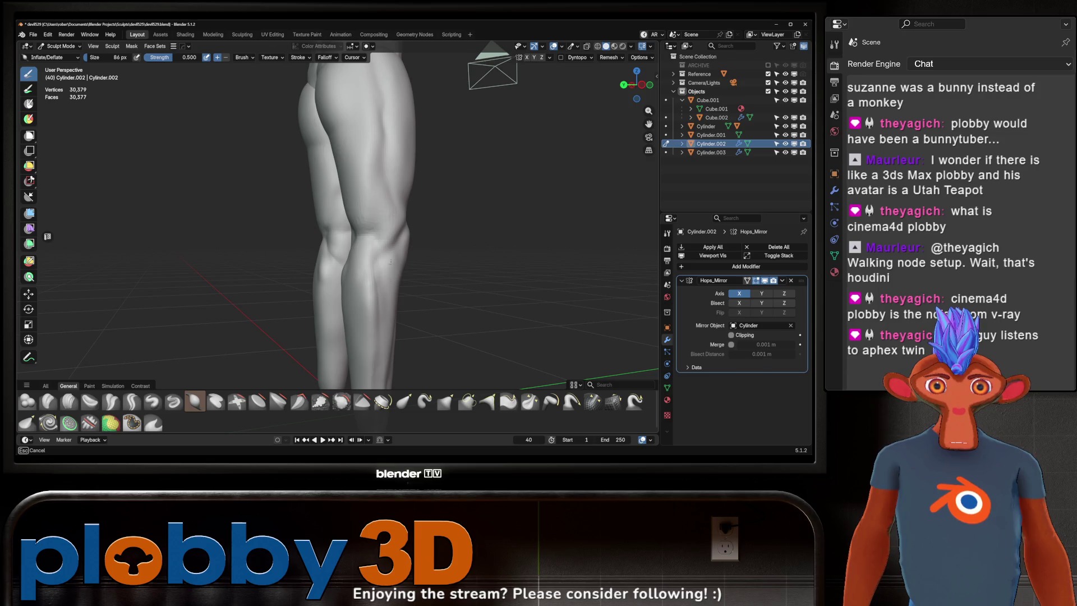
pyautogui.moveTo(385, 330); pyautogui.dragTo(327, 246, button='middle')
pyautogui.moveTo(309, 282); pyautogui.dragTo(271, 263, button='middle')
pyautogui.moveTo(314, 297)
pyautogui.mouseDown(button='middle')
pyautogui.moveTo(359, 267)
pyautogui.moveTo(394, 271)
pyautogui.moveTo(460, 249)
pyautogui.mouseUp(button='middle')
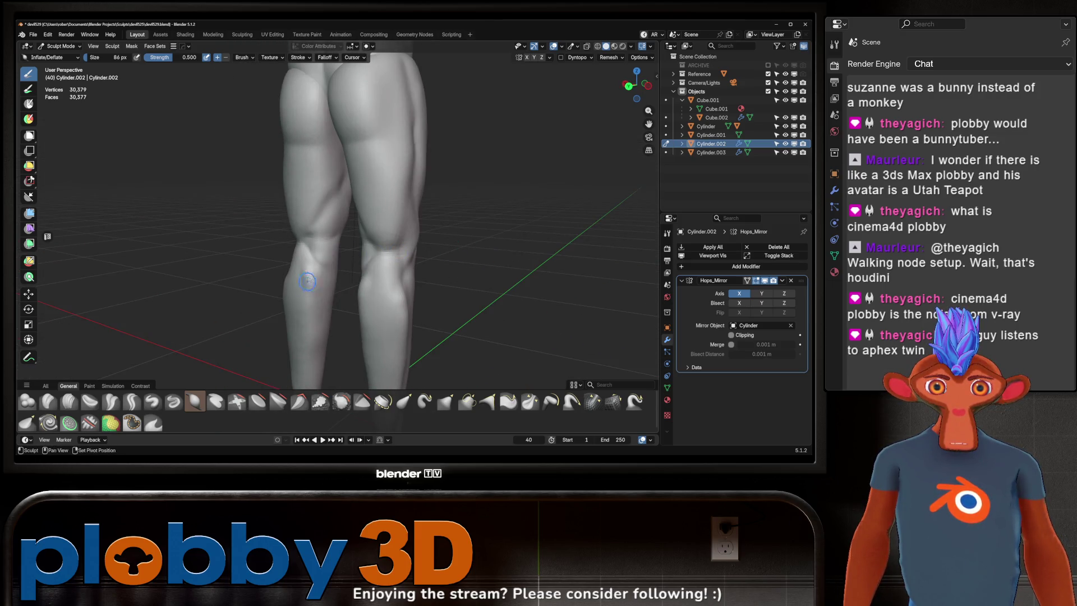
pyautogui.moveTo(325, 300)
pyautogui.keyDown('ctrl'); pyautogui.mouseDown(button='middle')
pyautogui.moveTo(378, 234)
pyautogui.moveTo(397, 186)
pyautogui.mouseUp(button='middle'); pyautogui.keyUp('ctrl')
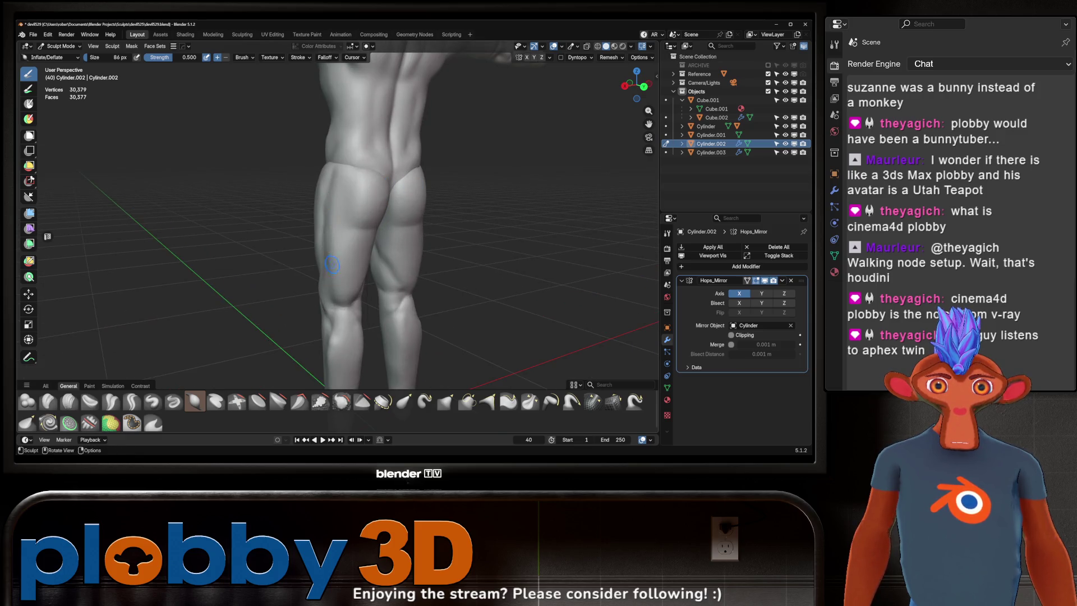
pyautogui.moveTo(332, 264); pyautogui.dragTo(329, 221, button='middle')
pyautogui.moveTo(353, 286)
pyautogui.mouseDown(button='middle')
pyautogui.moveTo(312, 210)
pyautogui.moveTo(397, 250)
pyautogui.moveTo(376, 255)
pyautogui.moveTo(413, 273)
pyautogui.moveTo(404, 202)
pyautogui.moveTo(416, 200)
pyautogui.mouseUp(button='middle')
pyautogui.moveTo(382, 208)
pyautogui.mouseDown(button='middle')
pyautogui.moveTo(313, 209)
pyautogui.moveTo(390, 221)
pyautogui.mouseUp(button='middle')
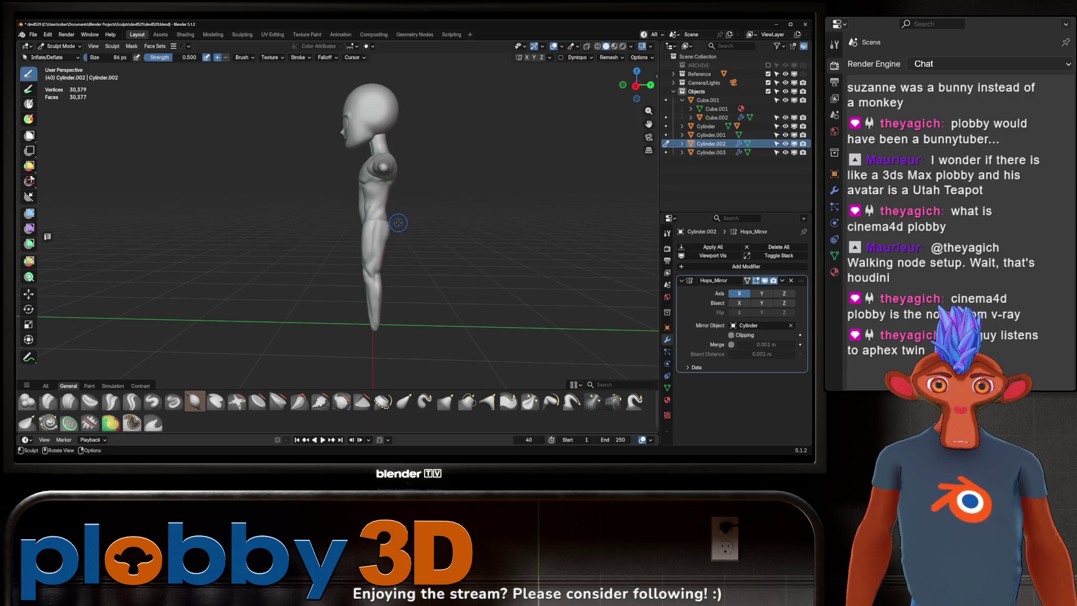
# - Switch to Object Mode, try a rotation of the legs object Cylinder.002, and undo it
pyautogui.hotkey('ctrl', 'Tab')
pyautogui.click(263, 246)
pyautogui.moveTo(285, 257); pyautogui.dragTo(377, 252, button='middle')
pyautogui.press('r')
pyautogui.click(415, 241)
pyautogui.hotkey('ctrl', 'z')
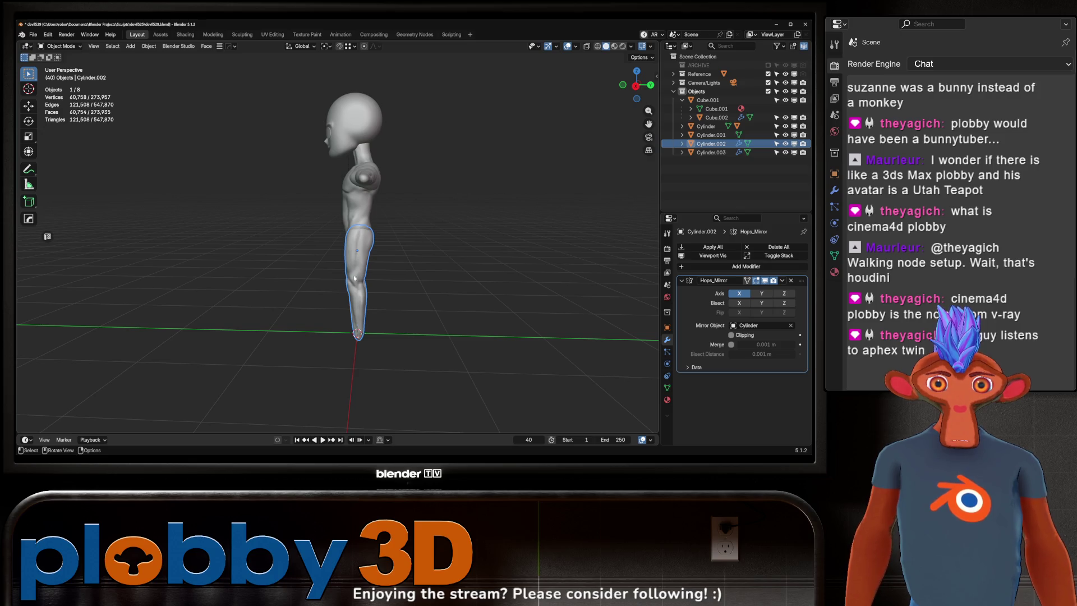
# - In right orthographic view, begin rotating Cylinder.002 by about 8 degrees
pyautogui.press('r')
pyautogui.rightClick(379, 268)
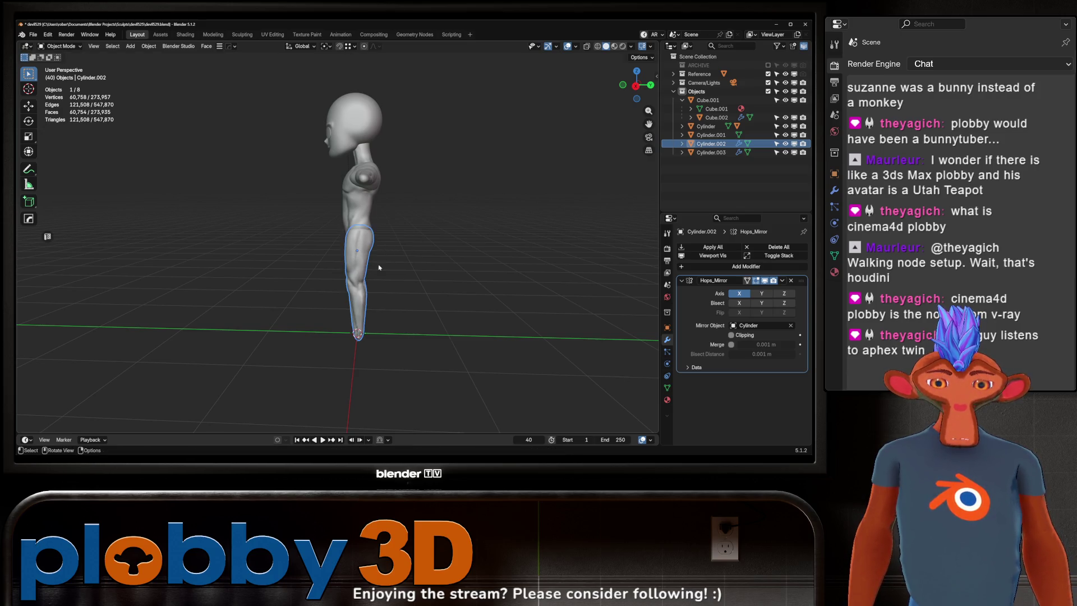
pyautogui.press('KP_3')
pyautogui.press('r')
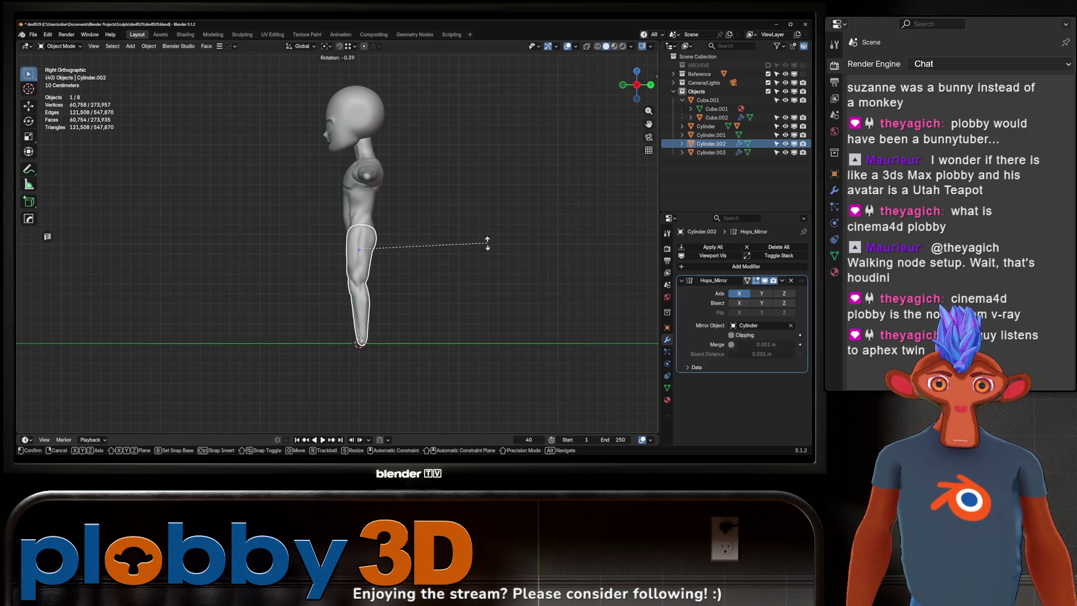
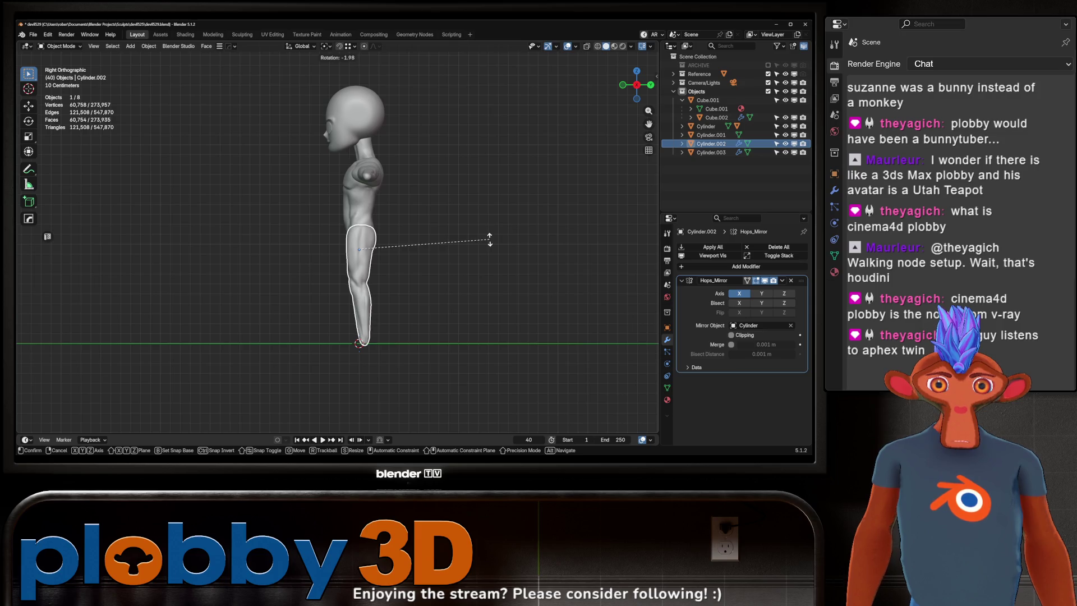
# - Tilt the legs object Cylinder.002 by 0.8° around the X axis
pyautogui.rightClick(488, 240)
pyautogui.press('r')
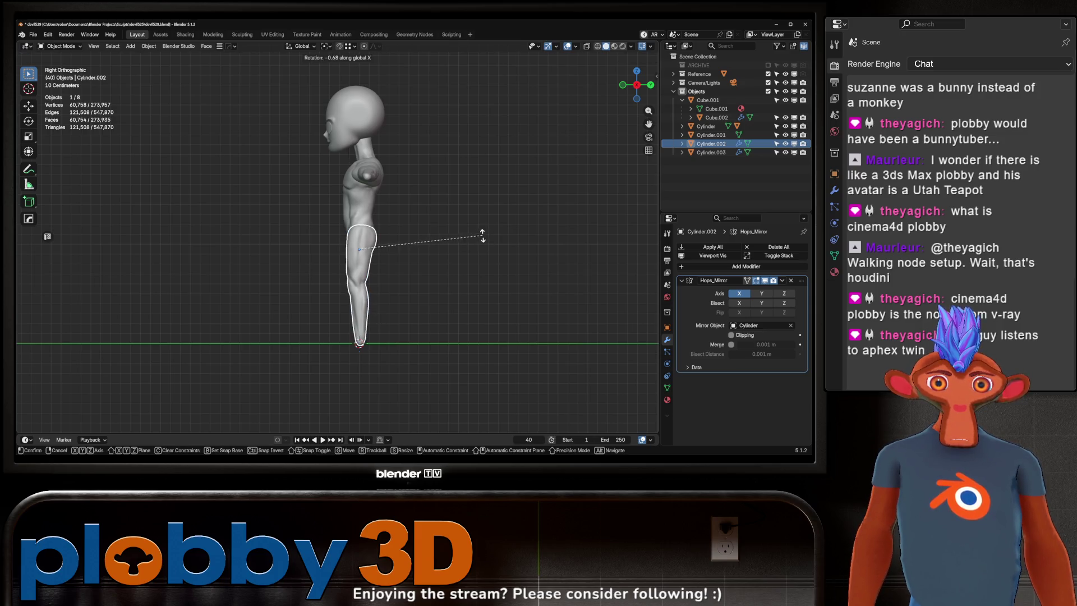
pyautogui.click(383, 220)
pyautogui.press('KP_1')
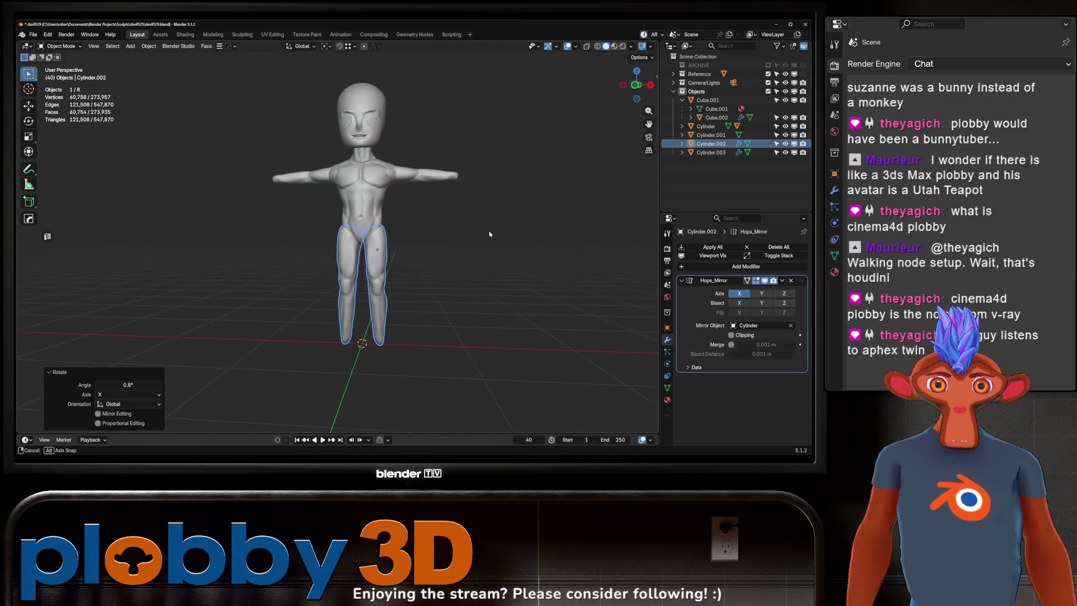
pyautogui.hotkey('alt', 'a')
pyautogui.moveTo(408, 230)
pyautogui.mouseDown(button='middle')
pyautogui.moveTo(521, 245)
pyautogui.moveTo(487, 259)
pyautogui.moveTo(482, 238)
pyautogui.moveTo(446, 272)
pyautogui.moveTo(433, 243)
pyautogui.moveTo(441, 231)
pyautogui.moveTo(401, 259)
pyautogui.moveTo(479, 267)
pyautogui.mouseUp(button='middle')
pyautogui.scroll(-2, 471, 259)
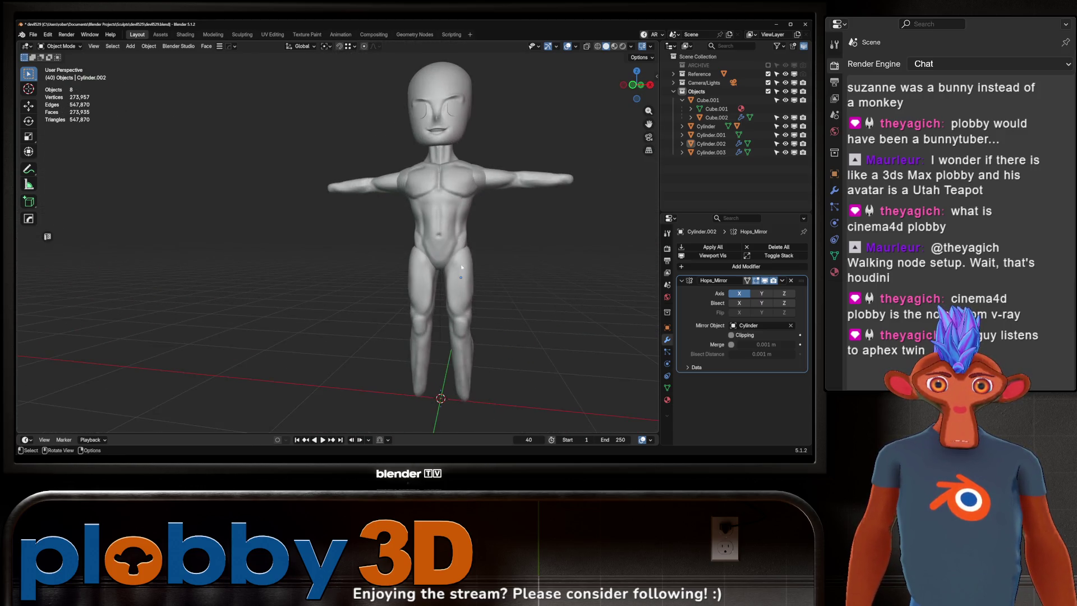
# - Move the legs slightly up along Z so they sit closer under the torso
pyautogui.click(468, 314)
pyautogui.press('g')
pyautogui.press('z')
pyautogui.moveTo(480, 309)
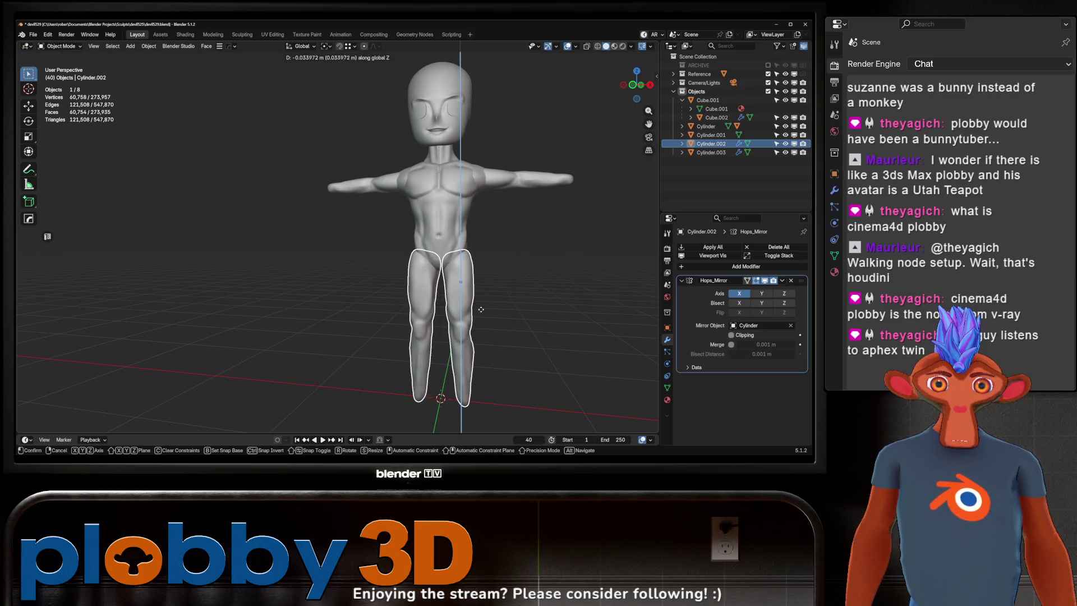
pyautogui.click(483, 263)
pyautogui.moveTo(483, 263)
pyautogui.mouseDown(button='middle')
pyautogui.moveTo(401, 223)
pyautogui.moveTo(457, 243)
pyautogui.moveTo(433, 228)
pyautogui.moveTo(340, 227)
pyautogui.moveTo(387, 263)
pyautogui.mouseUp(button='middle')
# - Deselect the legs and select the torso Cube.001 from behind
pyautogui.click(458, 244)
pyautogui.click(387, 264)
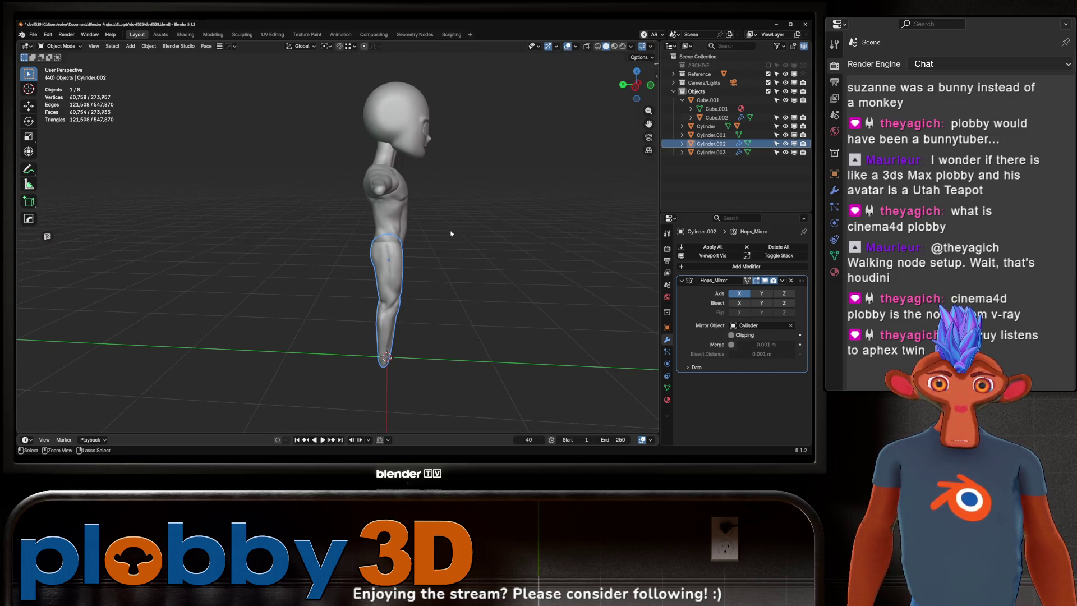
pyautogui.hotkey('ctrl', 'z')
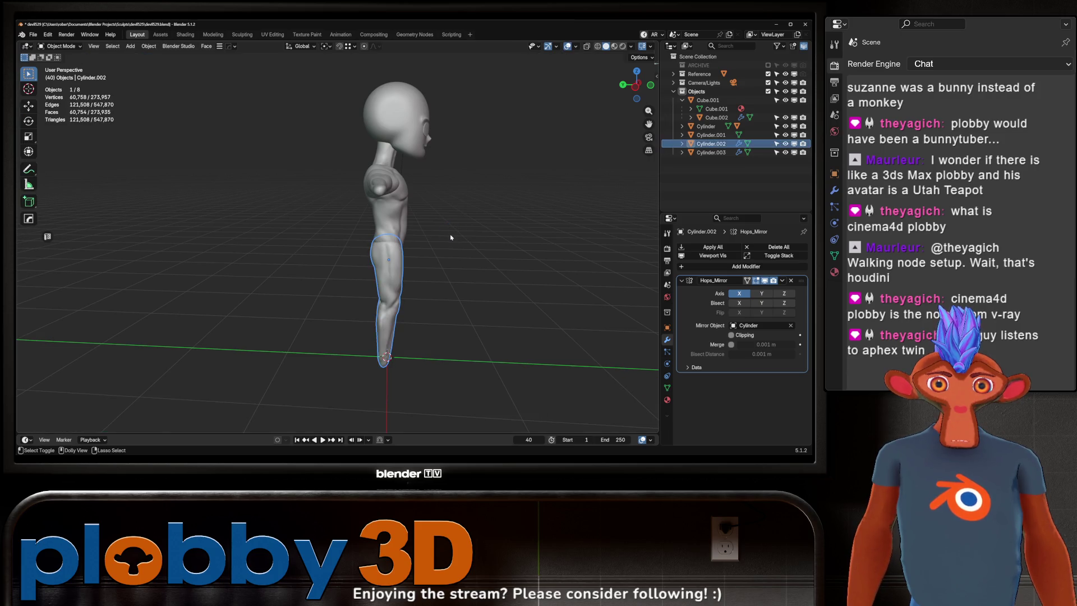
pyautogui.moveTo(422, 218); pyautogui.dragTo(398, 238, button='middle')
pyautogui.scroll(5, 398, 238)
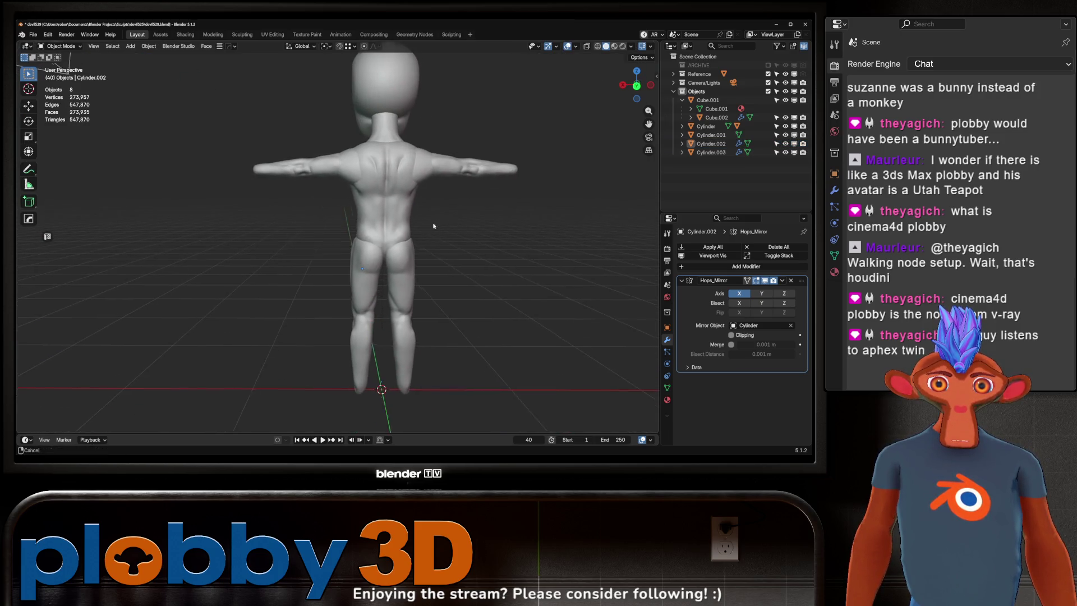
pyautogui.click(410, 236)
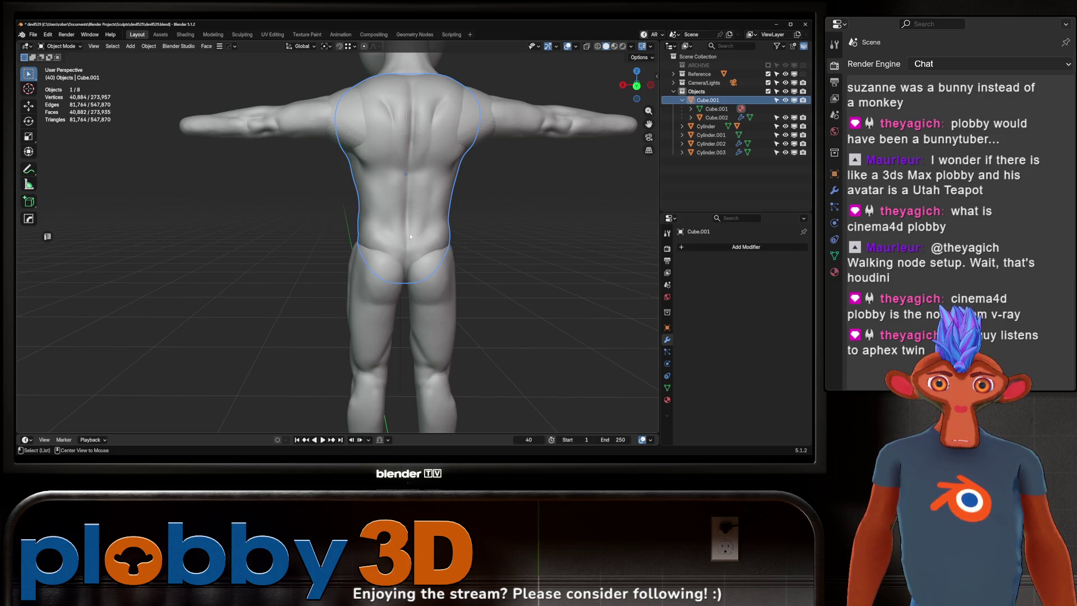
# - Put the torso into Sculpt Mode with a 162 px brush size
pyautogui.hotkey('ctrl', 'Tab')
pyautogui.click(408, 308)
pyautogui.keyDown('shift'); pyautogui.moveTo(405, 248); pyautogui.dragTo(361, 247, button='middle'); pyautogui.keyUp('shift')
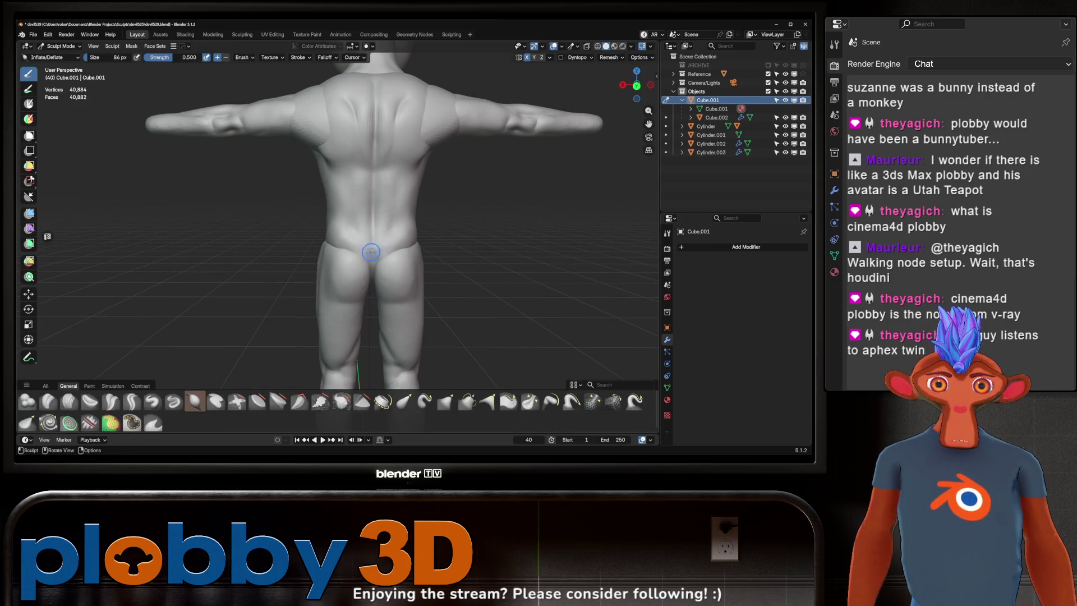
pyautogui.press('f')
pyautogui.click(363, 253)
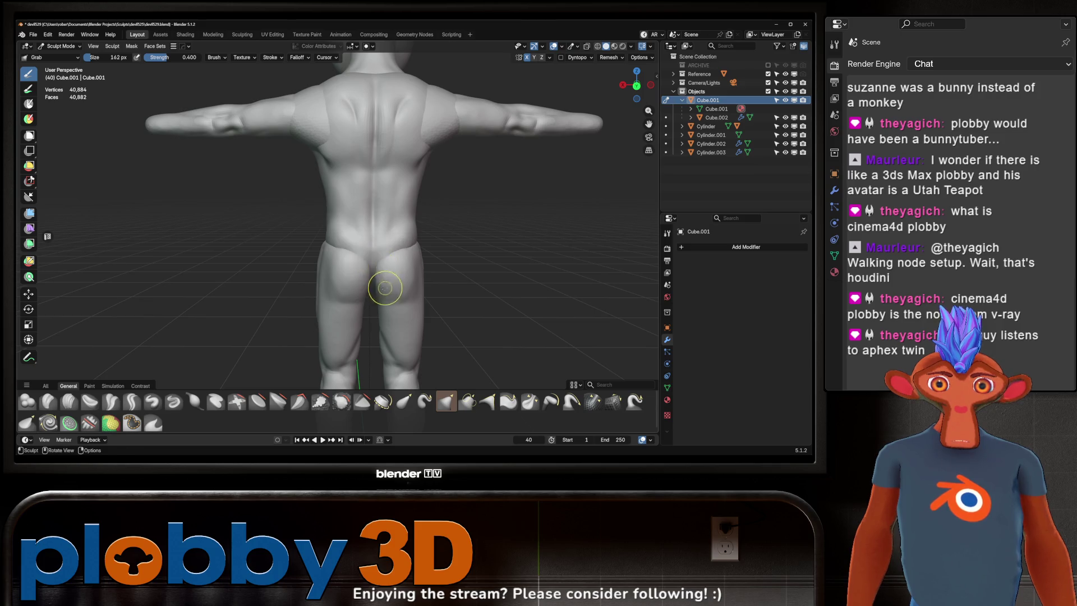
# - Sculpt the lower back with the Crease Sharp and Scrape/Fill brushes
pyautogui.press('space')
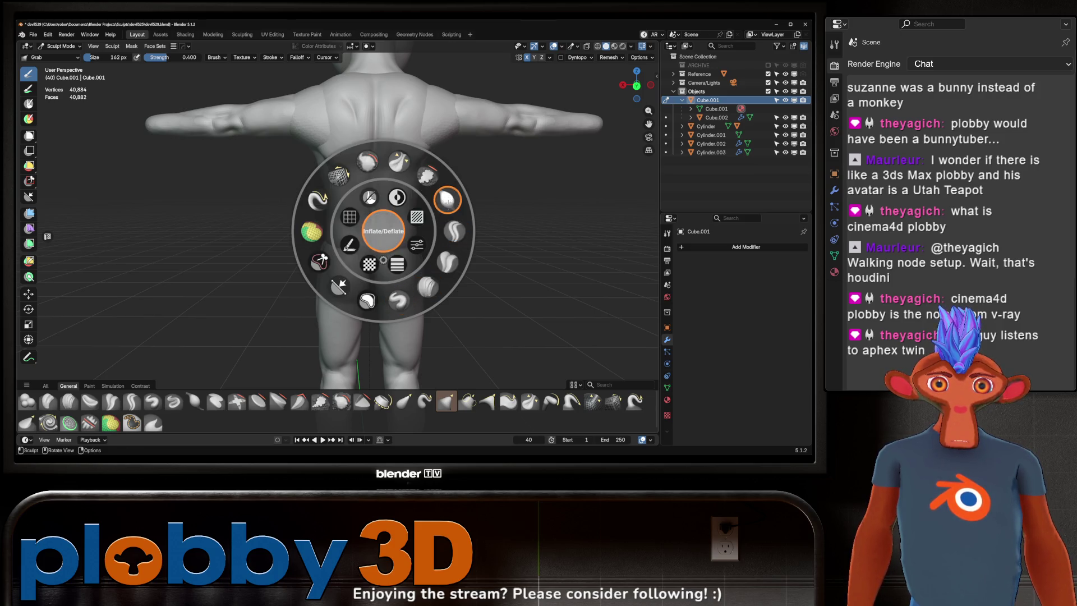
pyautogui.click(454, 231)
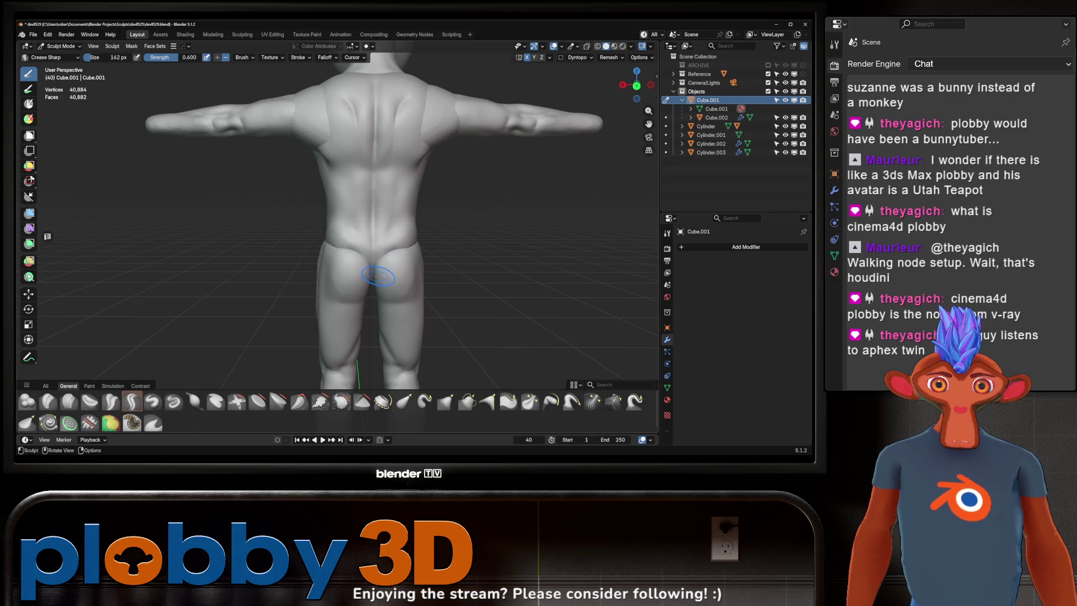
pyautogui.moveTo(381, 288)
pyautogui.mouseDown(button='middle')
pyautogui.moveTo(370, 256)
pyautogui.moveTo(399, 232)
pyautogui.moveTo(422, 233)
pyautogui.mouseUp(button='middle')
pyautogui.hotkey('shift', 'space')
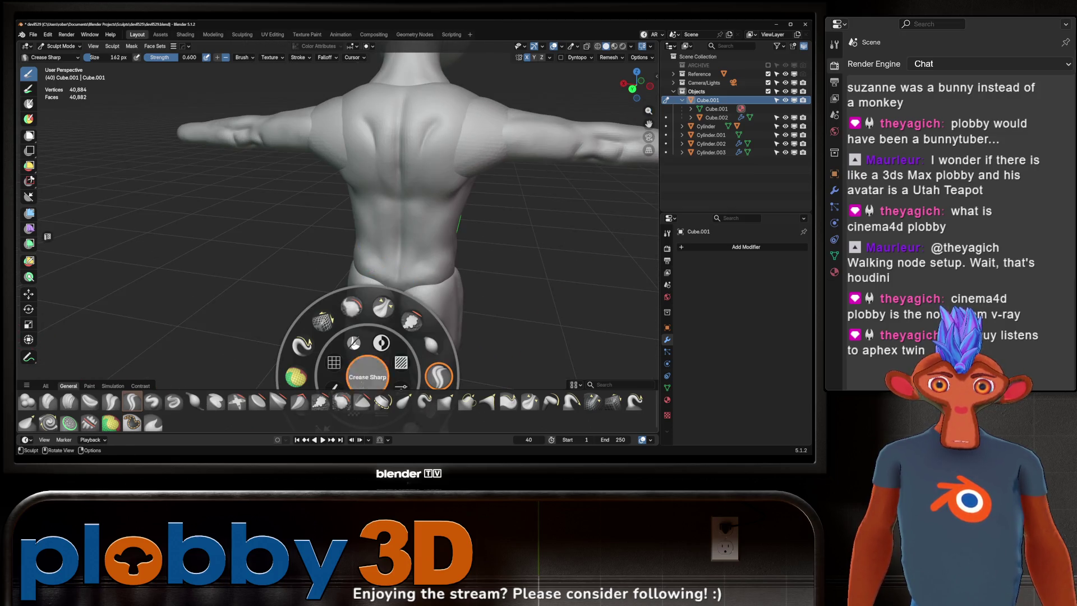
pyautogui.click(383, 307)
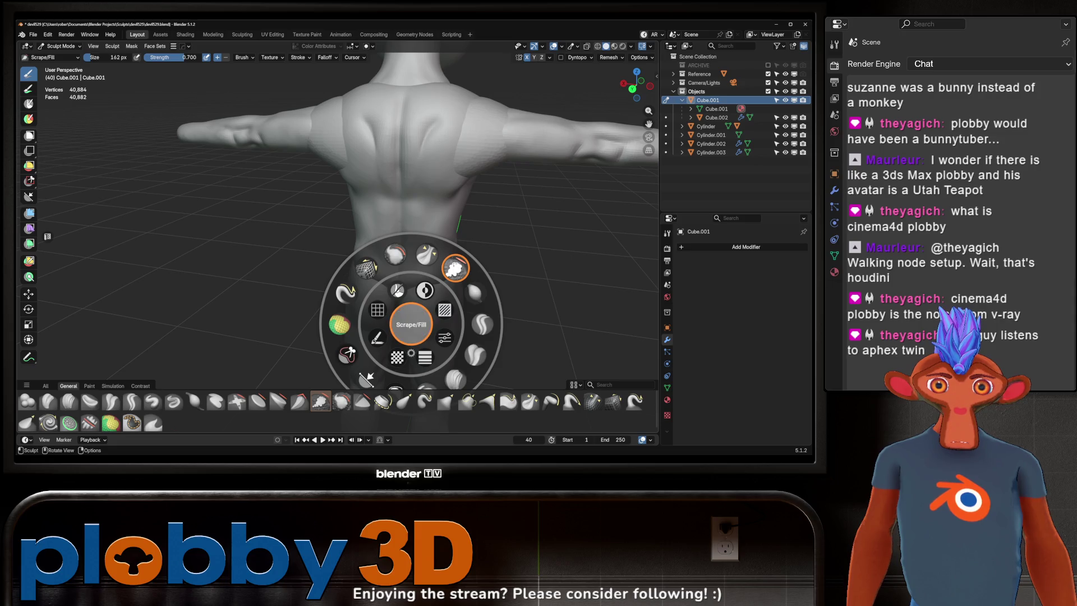
pyautogui.click(424, 263)
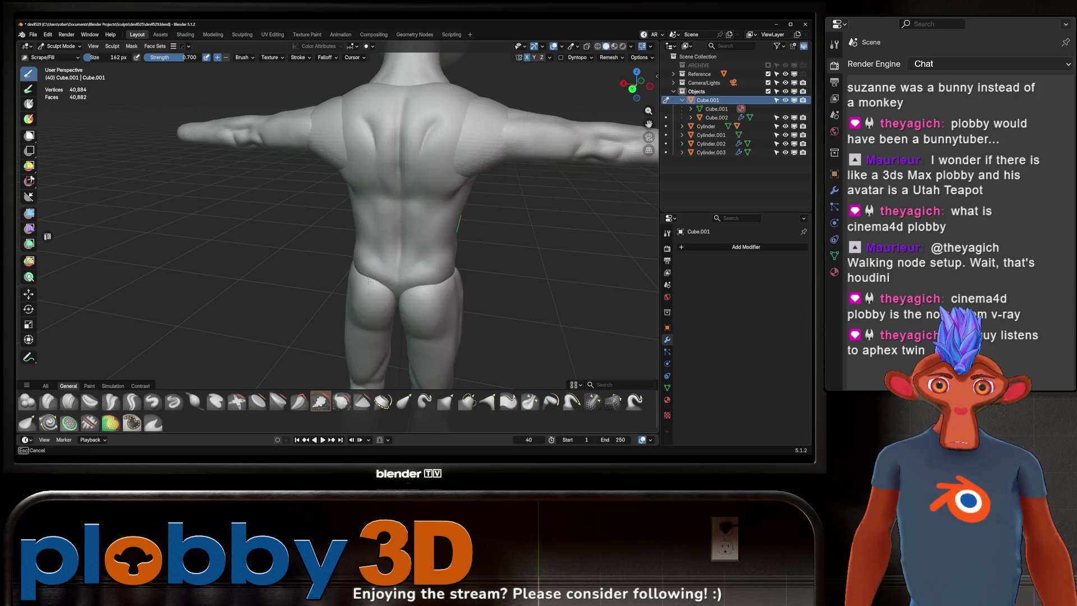
pyautogui.moveTo(368, 257)
pyautogui.mouseDown(button='middle')
pyautogui.moveTo(398, 272)
pyautogui.moveTo(416, 255)
pyautogui.mouseUp(button='middle')
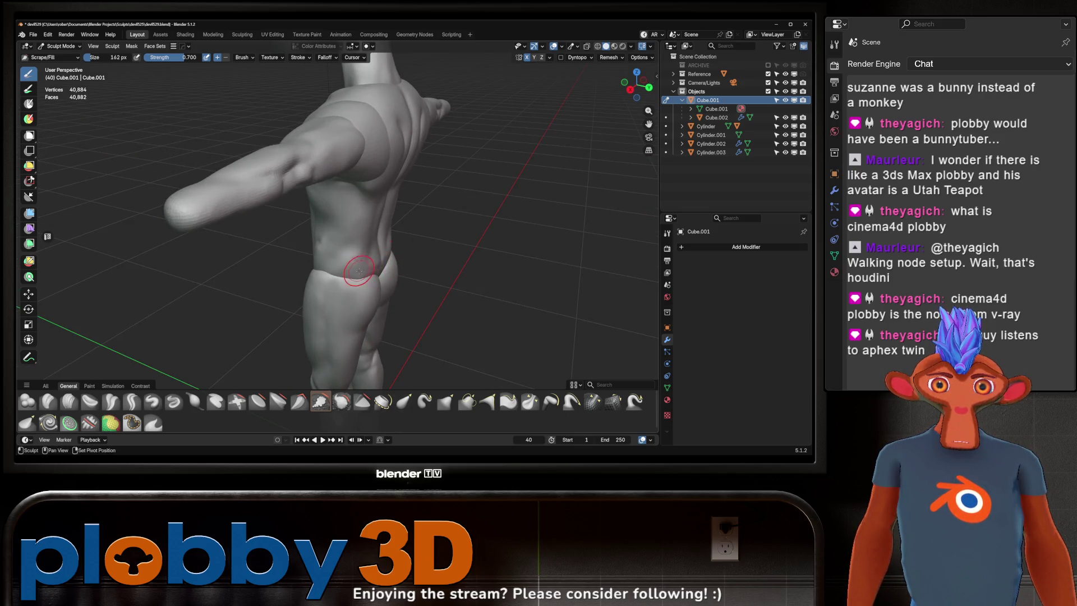
pyautogui.moveTo(416, 255); pyautogui.dragTo(309, 249, button='middle')
pyautogui.moveTo(381, 248)
pyautogui.mouseDown(button='middle')
pyautogui.moveTo(368, 292)
pyautogui.moveTo(359, 272)
pyautogui.moveTo(375, 285)
pyautogui.mouseUp(button='middle')
# - Rework the hip band with Crease Sharp, then reshape it with the Grab brush
pyautogui.press('w')
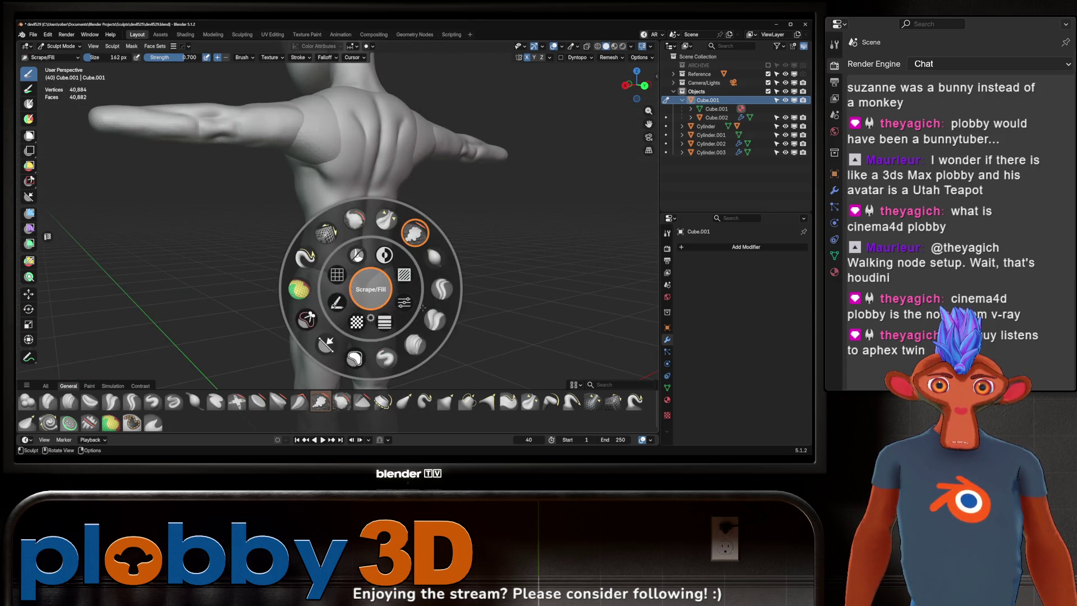
pyautogui.click(421, 359)
pyautogui.moveTo(421, 359)
pyautogui.mouseDown(button='middle')
pyautogui.moveTo(352, 258)
pyautogui.moveTo(373, 250)
pyautogui.moveTo(372, 293)
pyautogui.moveTo(359, 275)
pyautogui.moveTo(373, 258)
pyautogui.mouseUp(button='middle')
pyautogui.moveTo(372, 303)
pyautogui.mouseDown(button='middle')
pyautogui.moveTo(421, 289)
pyautogui.moveTo(454, 253)
pyautogui.moveTo(432, 243)
pyautogui.moveTo(386, 266)
pyautogui.moveTo(385, 253)
pyautogui.moveTo(376, 262)
pyautogui.moveTo(356, 241)
pyautogui.moveTo(360, 278)
pyautogui.mouseUp(button='middle')
pyautogui.press('g')
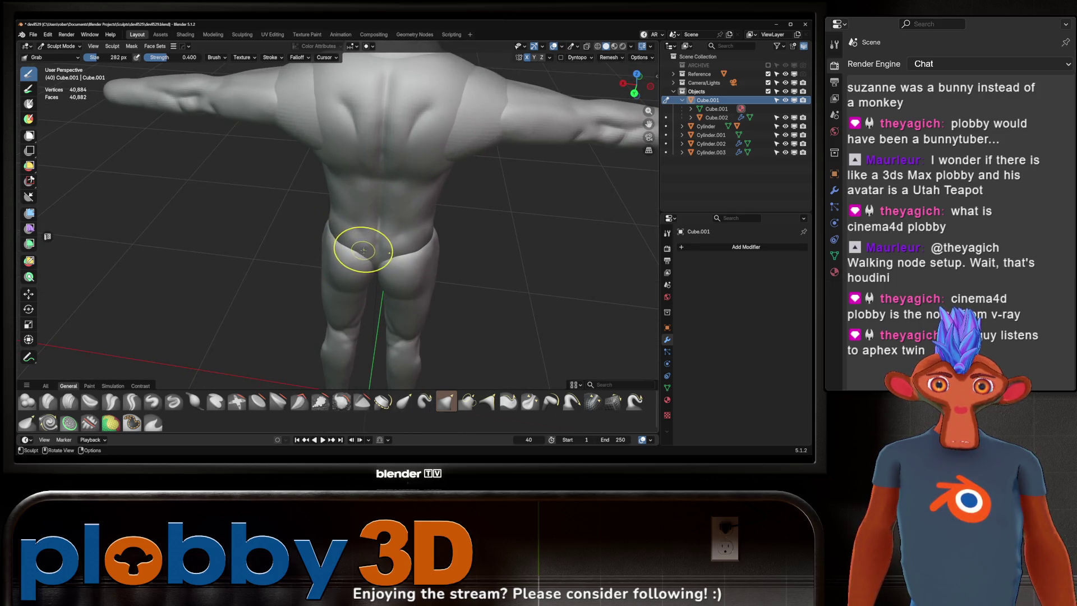
pyautogui.moveTo(375, 259)
pyautogui.mouseDown(button='middle')
pyautogui.moveTo(433, 281)
pyautogui.moveTo(388, 275)
pyautogui.moveTo(368, 298)
pyautogui.moveTo(362, 290)
pyautogui.mouseUp(button='middle')
pyautogui.scroll(3, 387, 275)
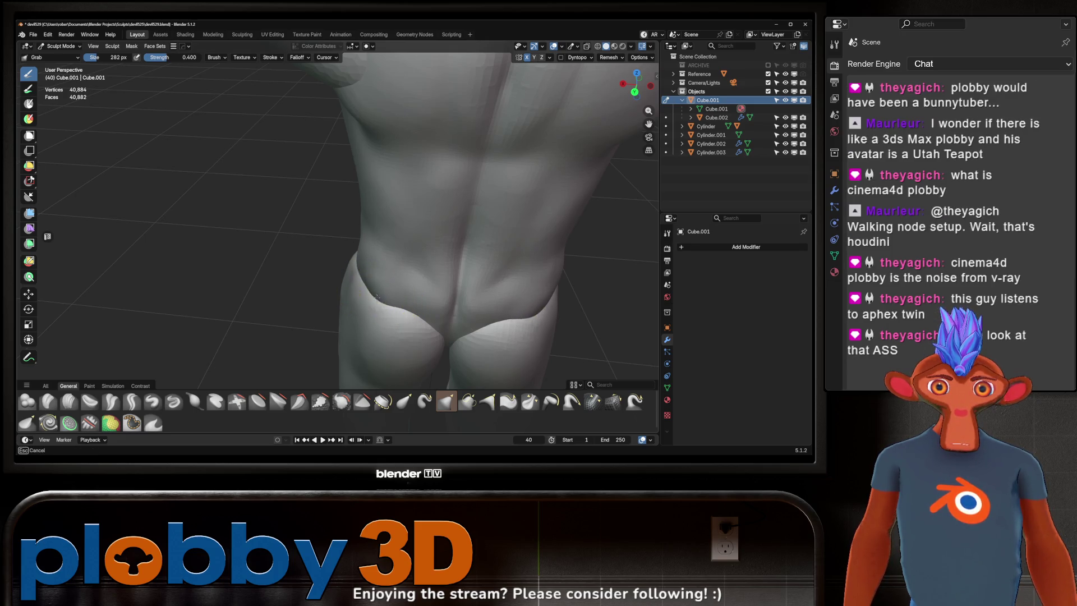
pyautogui.keyDown('ctrl'); pyautogui.moveTo(388, 229); pyautogui.dragTo(387, 292, button='middle'); pyautogui.keyUp('ctrl')
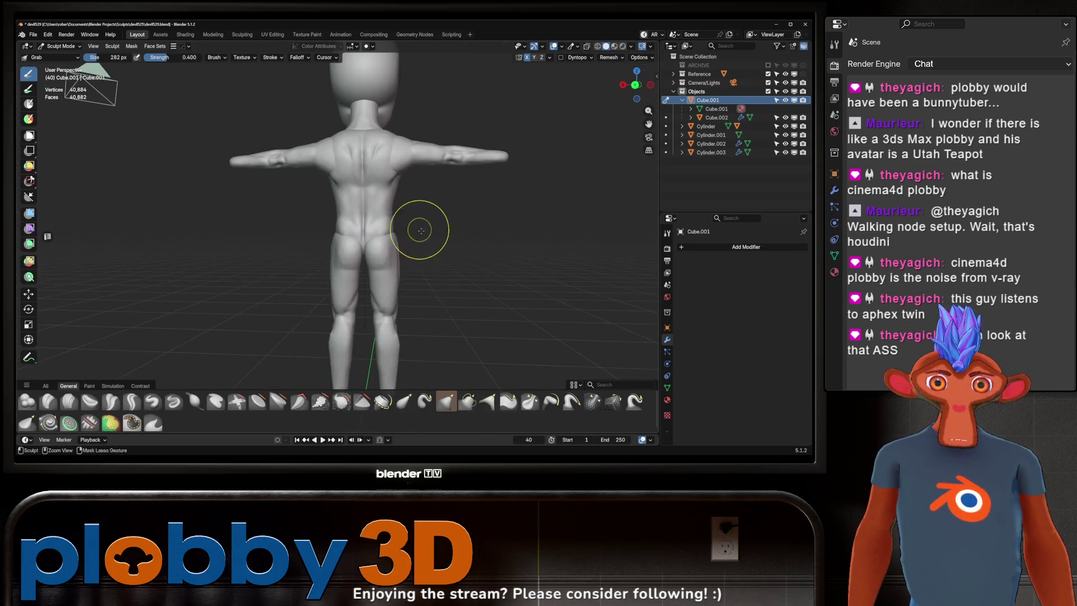
pyautogui.moveTo(421, 224)
pyautogui.keyDown('ctrl'); pyautogui.mouseDown(button='middle')
pyautogui.moveTo(421, 258)
pyautogui.moveTo(396, 243)
pyautogui.moveTo(447, 225)
pyautogui.mouseUp(button='middle'); pyautogui.keyUp('ctrl')
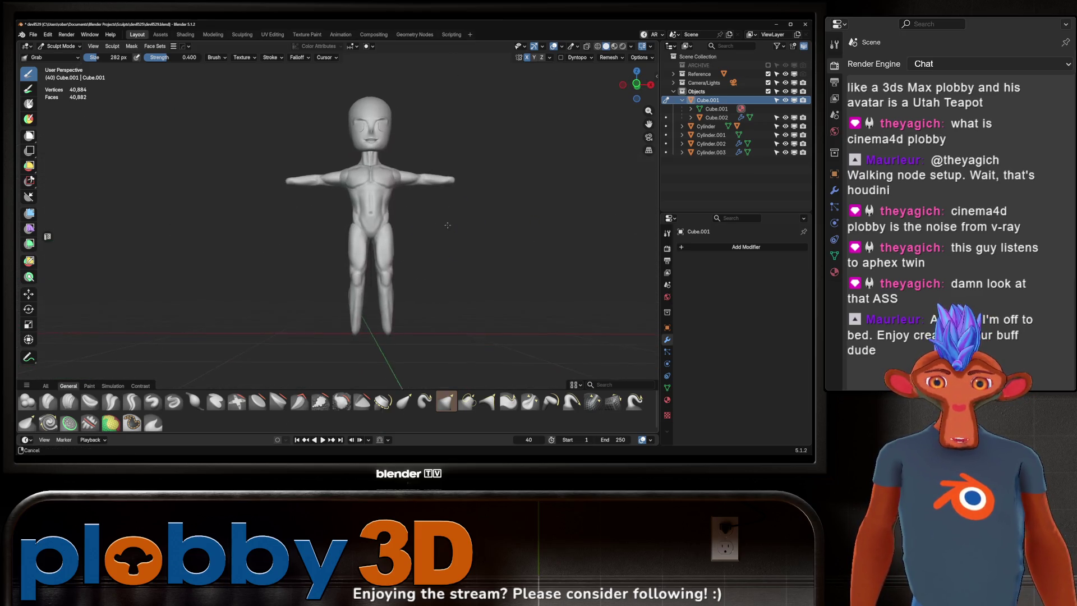
pyautogui.scroll(3, 469, 207)
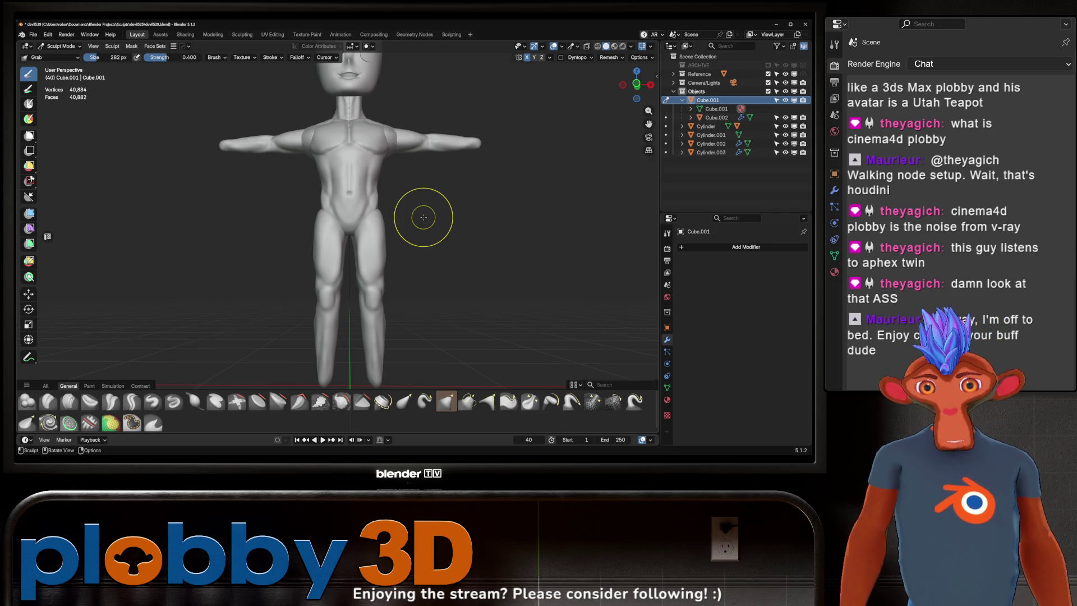
pyautogui.moveTo(297, 265)
pyautogui.mouseDown(button='middle')
pyautogui.moveTo(512, 252)
pyautogui.moveTo(439, 233)
pyautogui.moveTo(491, 229)
pyautogui.moveTo(459, 233)
pyautogui.moveTo(493, 216)
pyautogui.mouseUp(button='middle')
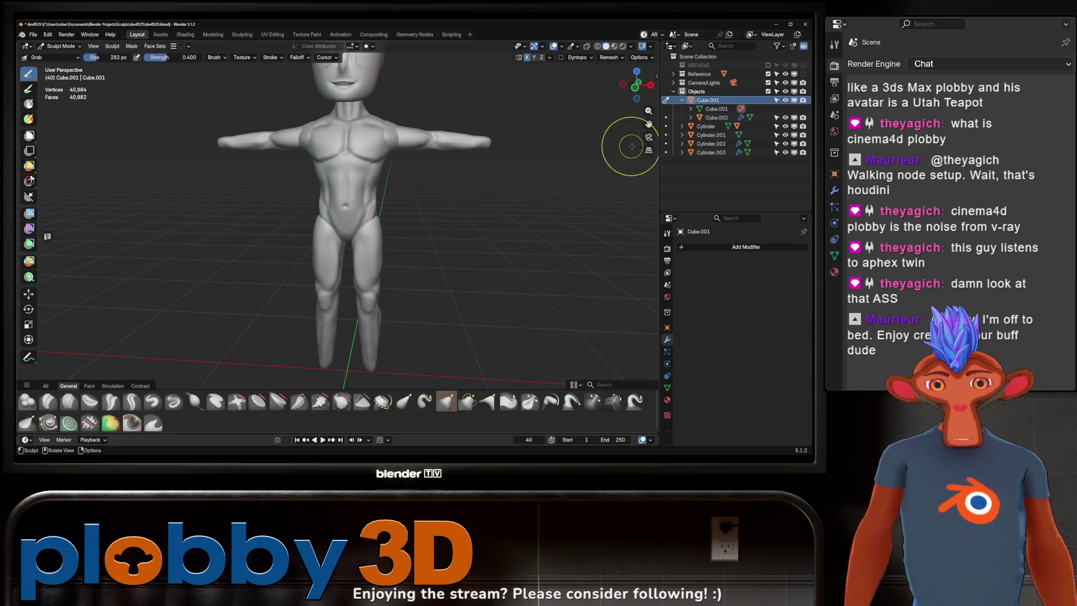
pyautogui.moveTo(647, 124); pyautogui.dragTo(605, 185)
pyautogui.moveTo(611, 145)
pyautogui.mouseDown(button='middle')
pyautogui.moveTo(563, 138)
pyautogui.moveTo(315, 164)
pyautogui.moveTo(727, 140)
pyautogui.mouseUp(button='middle')
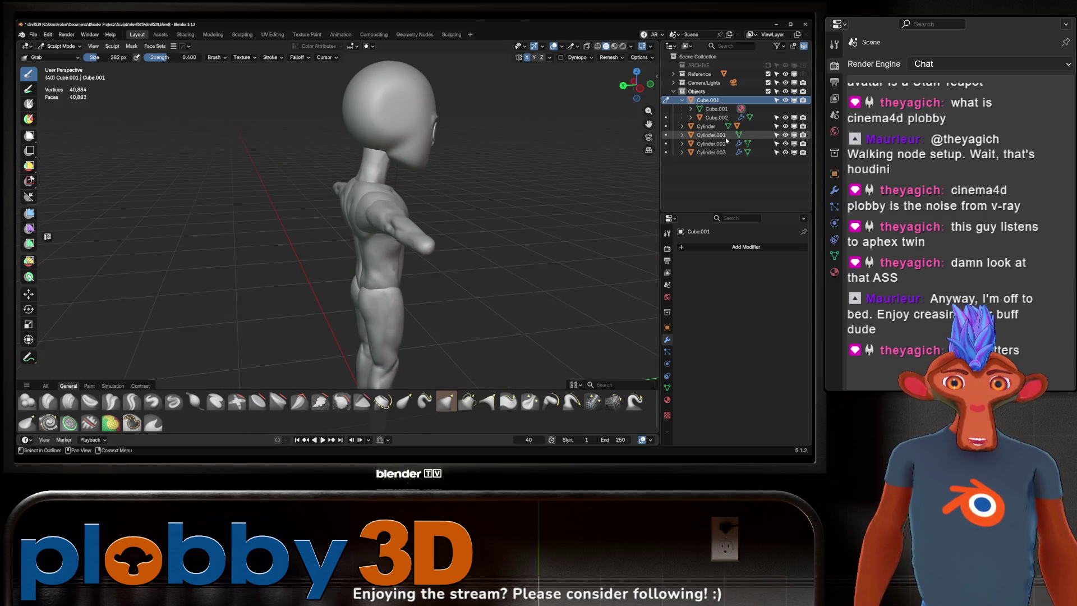
pyautogui.moveTo(638, 132)
pyautogui.mouseDown(button='middle')
pyautogui.moveTo(538, 138)
pyautogui.moveTo(569, 214)
pyautogui.moveTo(446, 224)
pyautogui.moveTo(451, 198)
pyautogui.moveTo(387, 218)
pyautogui.moveTo(440, 221)
pyautogui.moveTo(491, 208)
pyautogui.moveTo(505, 185)
pyautogui.moveTo(548, 180)
pyautogui.mouseUp(button='middle')
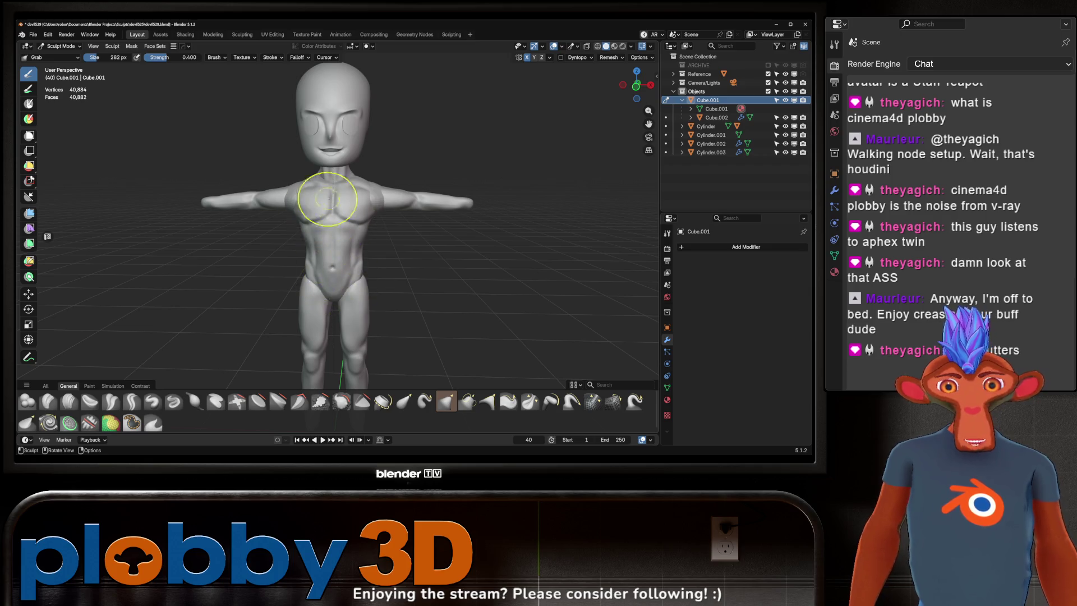
pyautogui.moveTo(413, 213); pyautogui.dragTo(660, 222, button='middle')
pyautogui.moveTo(343, 209); pyautogui.dragTo(401, 229, button='middle')
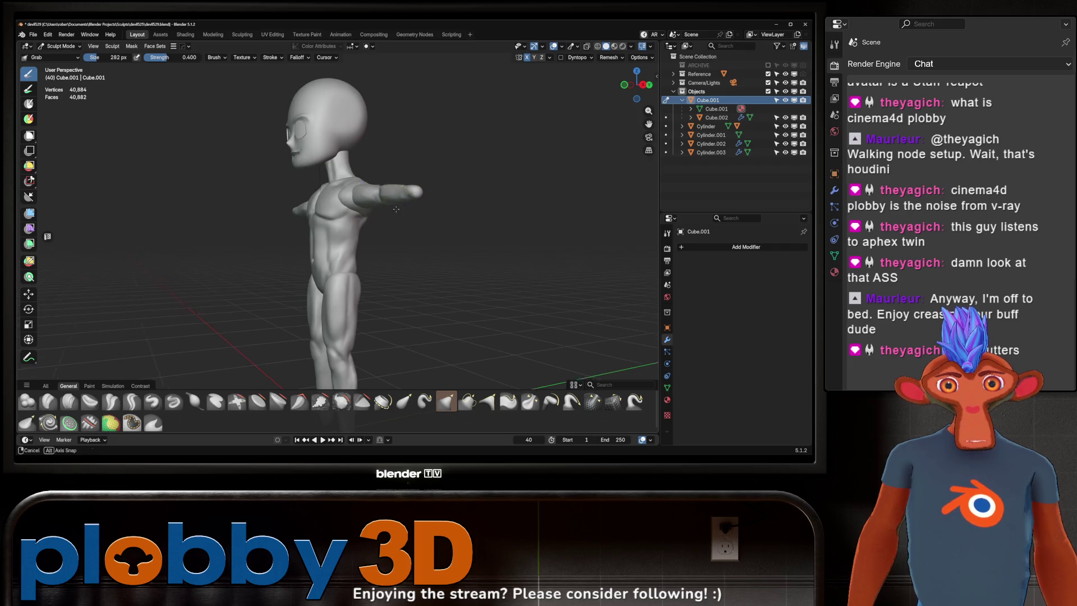
pyautogui.moveTo(451, 210)
pyautogui.mouseDown(button='middle')
pyautogui.moveTo(393, 219)
pyautogui.moveTo(440, 223)
pyautogui.moveTo(404, 204)
pyautogui.moveTo(337, 223)
pyautogui.moveTo(420, 210)
pyautogui.moveTo(359, 219)
pyautogui.moveTo(436, 221)
pyautogui.moveTo(397, 272)
pyautogui.moveTo(461, 202)
pyautogui.moveTo(440, 198)
pyautogui.mouseUp(button='middle')
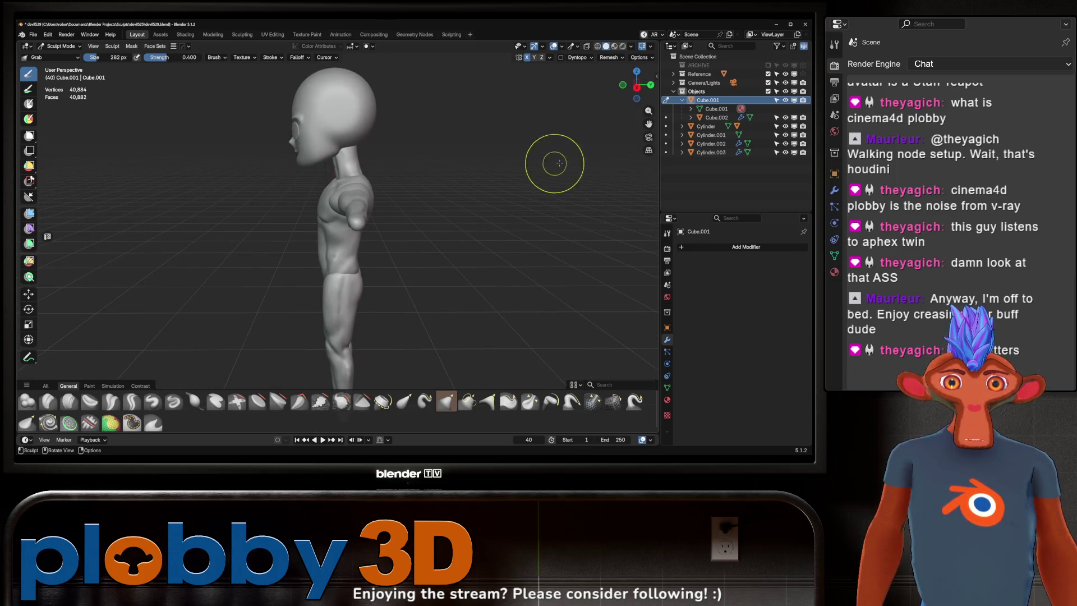
pyautogui.moveTo(648, 110)
pyautogui.mouseDown()
pyautogui.moveTo(648, 135)
pyautogui.moveTo(631, 124)
pyautogui.mouseUp()
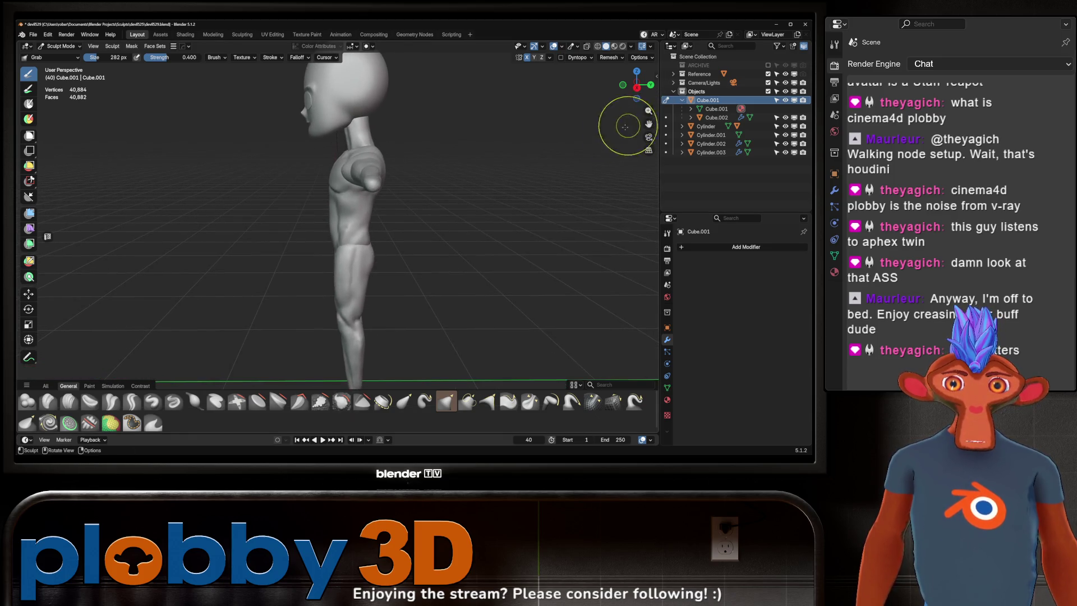
pyautogui.scroll(-2, 386, 200)
pyautogui.moveTo(386, 200)
pyautogui.mouseDown(button='middle')
pyautogui.moveTo(443, 206)
pyautogui.moveTo(263, 202)
pyautogui.moveTo(430, 201)
pyautogui.mouseUp(button='middle')
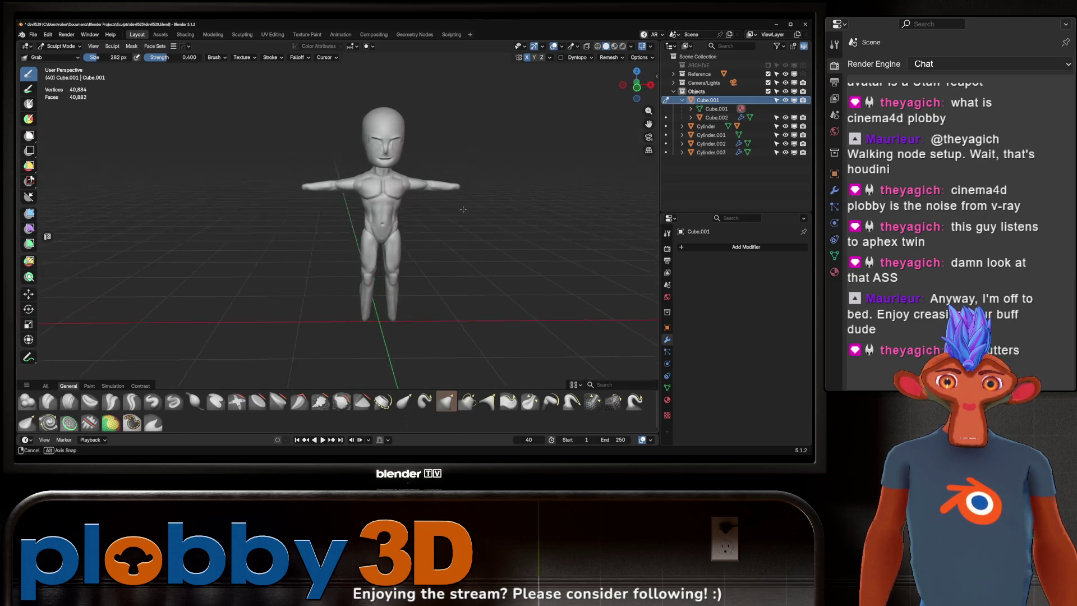
pyautogui.moveTo(500, 214)
pyautogui.mouseDown(button='middle')
pyautogui.moveTo(527, 211)
pyautogui.moveTo(420, 197)
pyautogui.moveTo(477, 207)
pyautogui.moveTo(418, 214)
pyautogui.moveTo(421, 187)
pyautogui.moveTo(483, 134)
pyautogui.moveTo(421, 199)
pyautogui.mouseUp(button='middle')
# - Delete the left eye's vertices from the eye mesh in see-through front view
pyautogui.hotkey('ctrl', 'Tab')
pyautogui.click(341, 207)
pyautogui.click(386, 202)
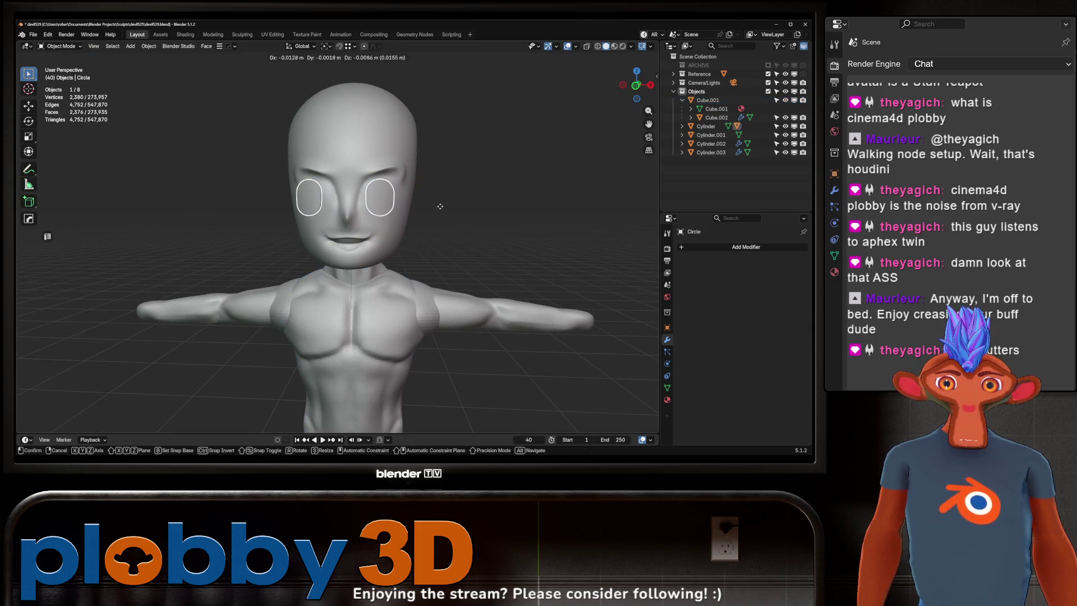
pyautogui.press('Tab')
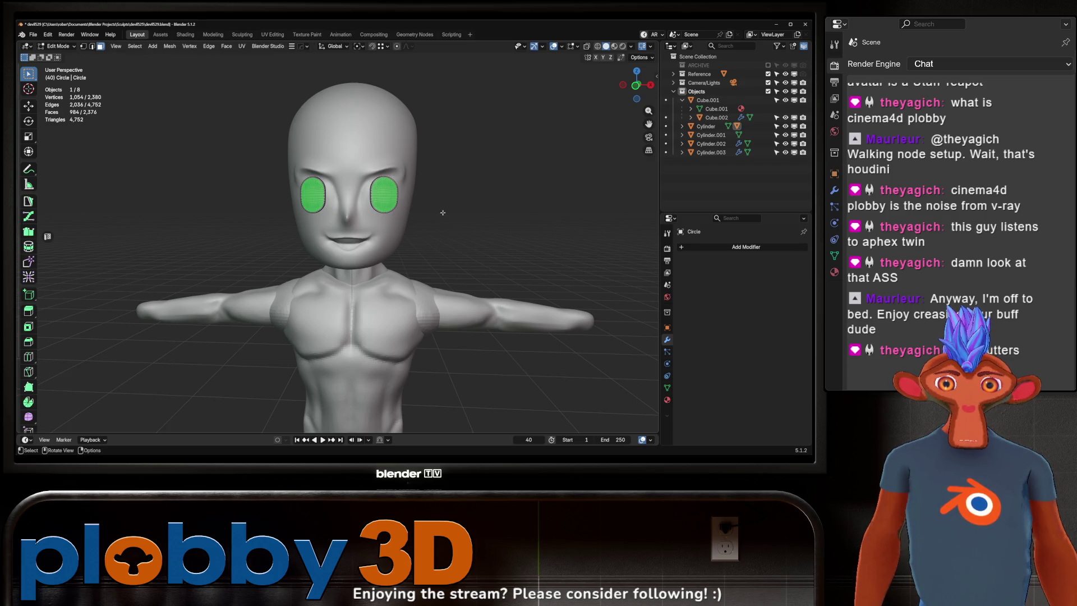
pyautogui.hotkey('alt', 'z')
pyautogui.press('KP_1')
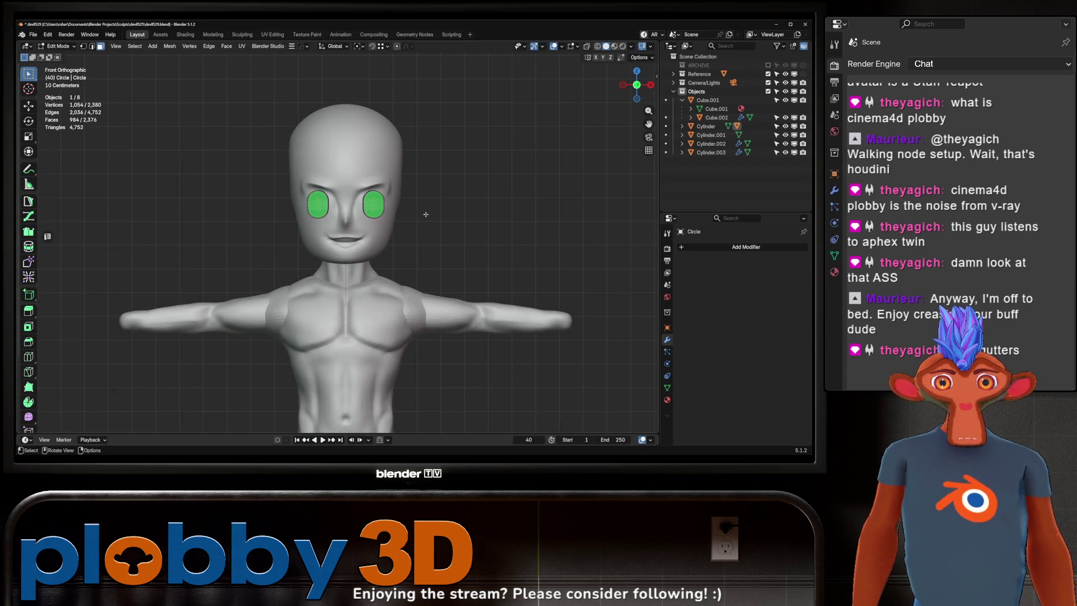
pyautogui.moveTo(241, 165); pyautogui.dragTo(333, 274)
pyautogui.press('x')
pyautogui.click(309, 173)
# - Add an X mirror so the right eye is copied across the face's centre
pyautogui.hotkey('alt', 'z')
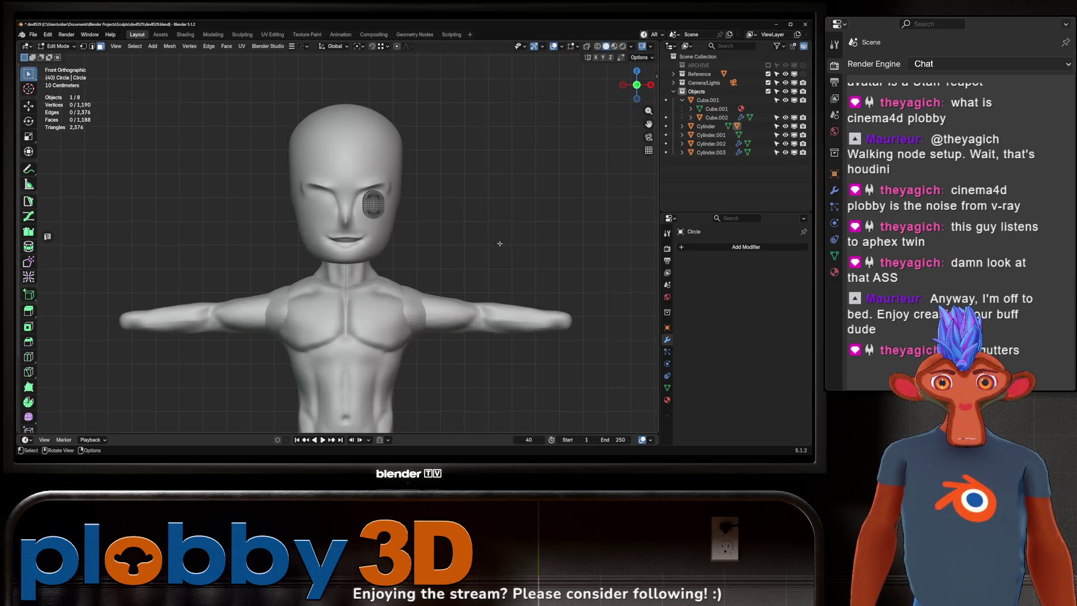
pyautogui.press('Tab')
pyautogui.hotkey('shift', 'alt', 'x')
pyautogui.scroll(-5, 509, 196)
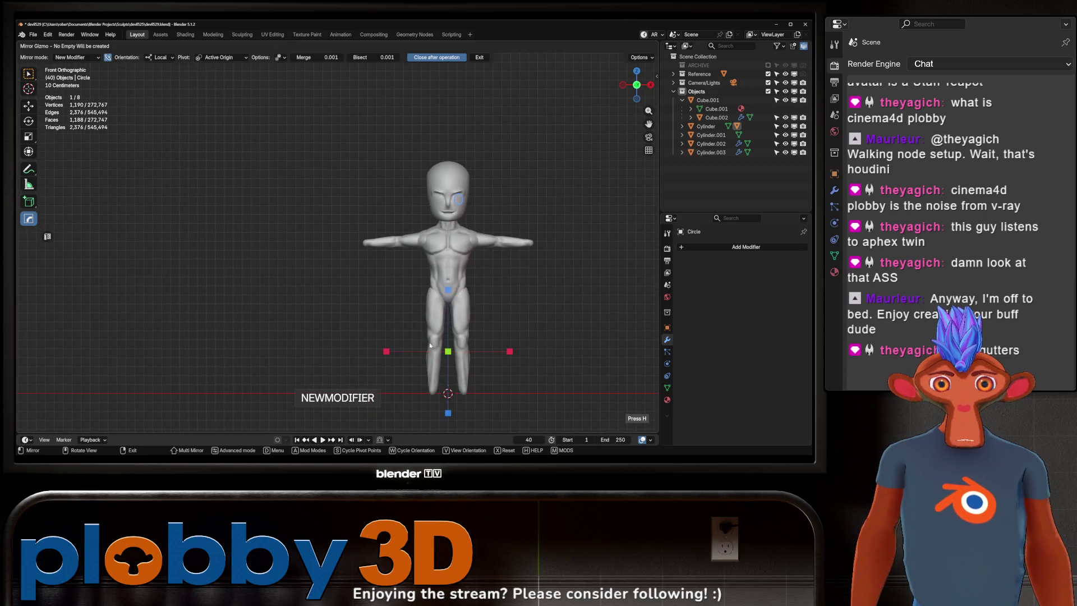
pyautogui.click(509, 351)
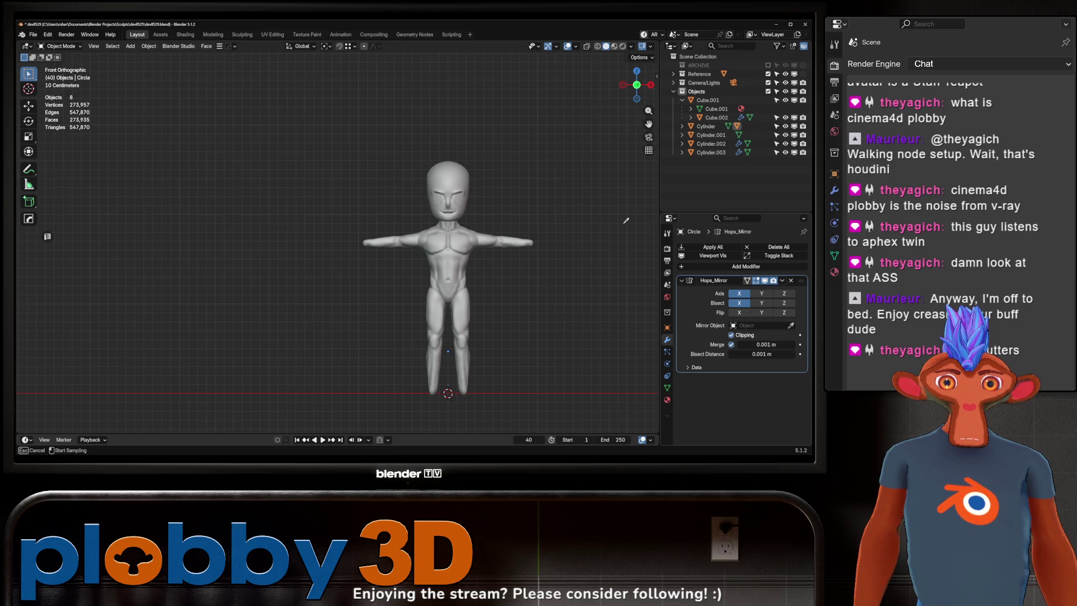
# - Shift the mirrored eye discs sideways along X
pyautogui.scroll(4, 487, 190)
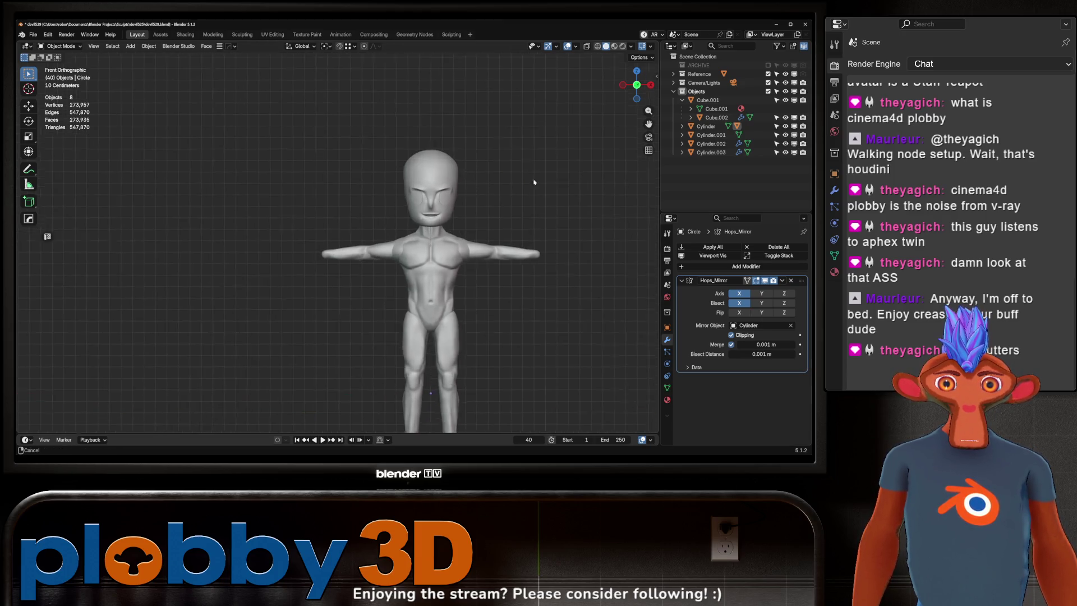
pyautogui.click(418, 202)
pyautogui.press('g')
pyautogui.press('x')
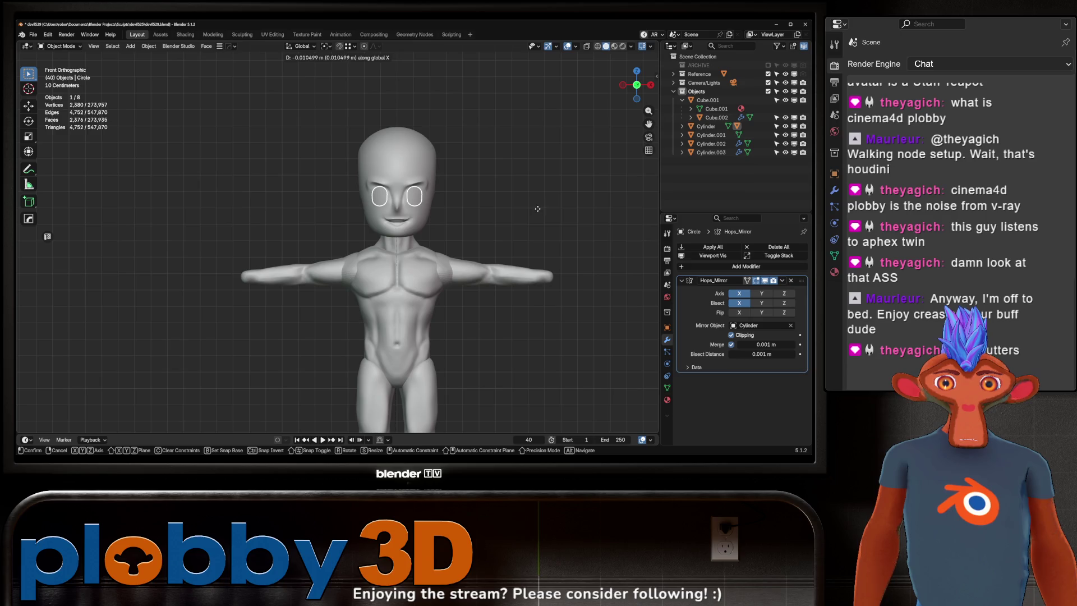
pyautogui.click(534, 208)
pyautogui.moveTo(535, 208)
pyautogui.mouseDown(button='middle')
pyautogui.moveTo(513, 205)
pyautogui.moveTo(535, 204)
pyautogui.mouseUp(button='middle')
pyautogui.press('s')
pyautogui.click(535, 204)
# - Set the eyes' origin to geometry, enlarge them, and even their spacing along X
pyautogui.press('q')
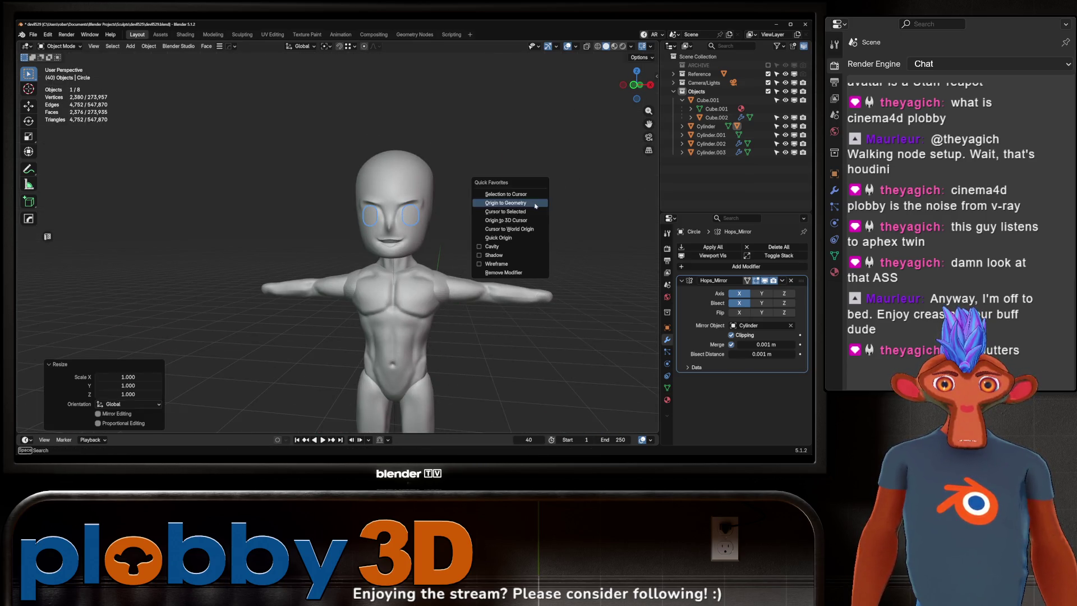
pyautogui.click(533, 203)
pyautogui.press('s')
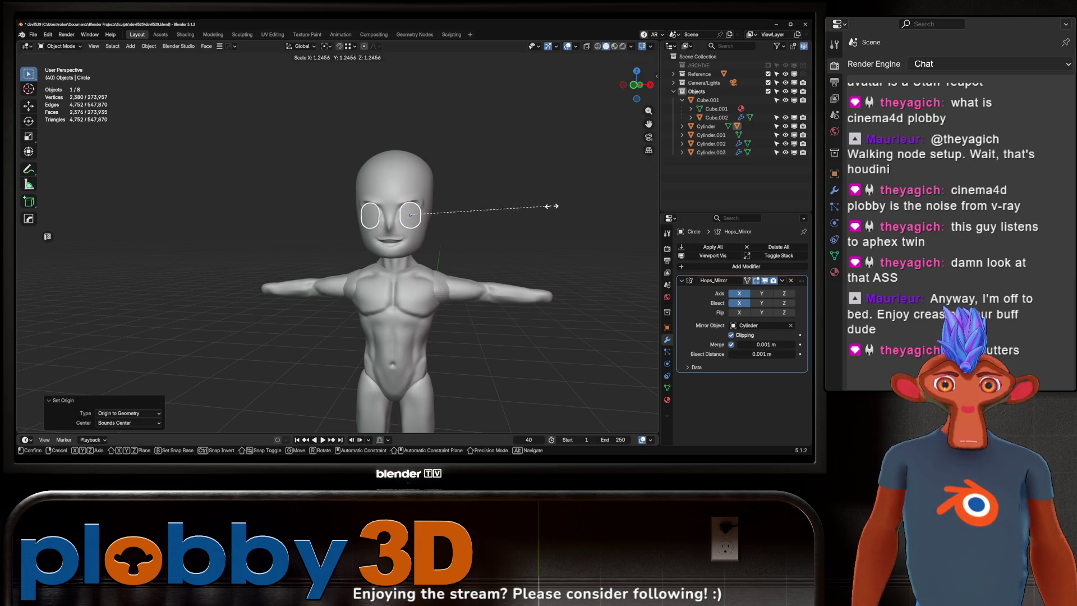
pyautogui.click(553, 206)
pyautogui.moveTo(552, 206)
pyautogui.mouseDown(button='middle')
pyautogui.moveTo(441, 236)
pyautogui.moveTo(517, 203)
pyautogui.moveTo(446, 221)
pyautogui.moveTo(387, 274)
pyautogui.mouseUp(button='middle')
pyautogui.press('g')
pyautogui.press('x')
pyautogui.click(496, 224)
pyautogui.press('g')
pyautogui.press('x')
pyautogui.click(509, 211)
# - Edit the eye disc in face mode, trying a mesh density reduction and undoing it
pyautogui.scroll(5, 509, 211)
pyautogui.click(386, 275)
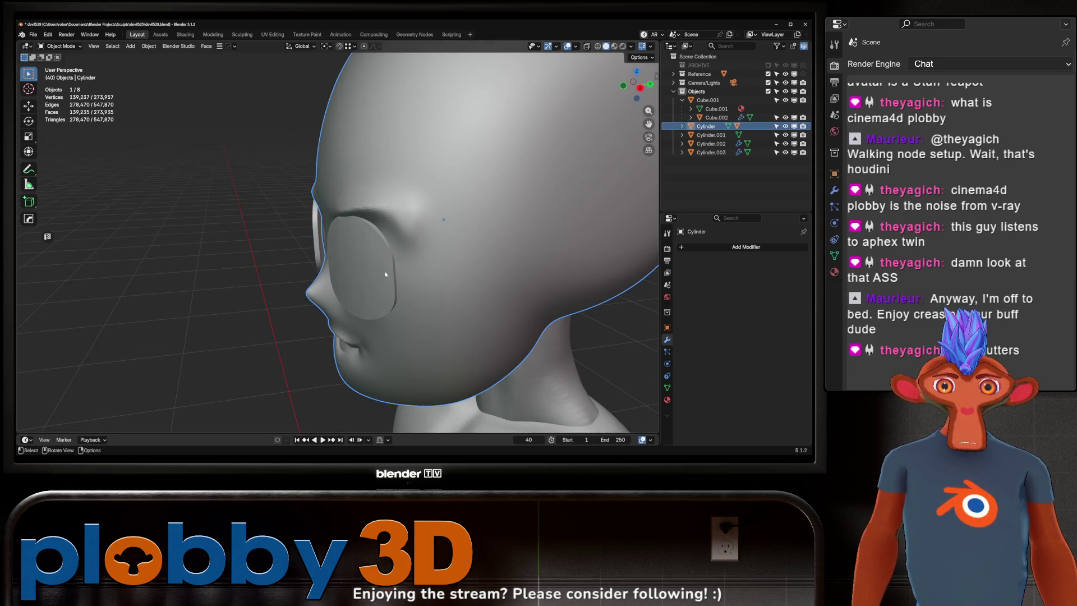
pyautogui.click(385, 274)
pyautogui.press('Tab')
pyautogui.press('q')
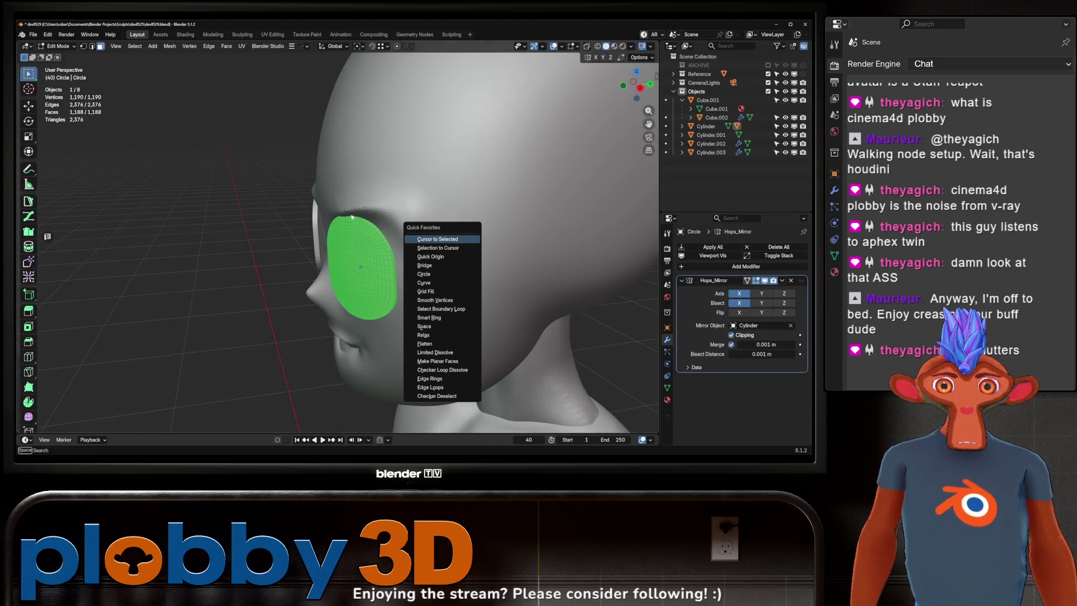
pyautogui.press('Escape')
pyautogui.press('1')
pyautogui.press('3')
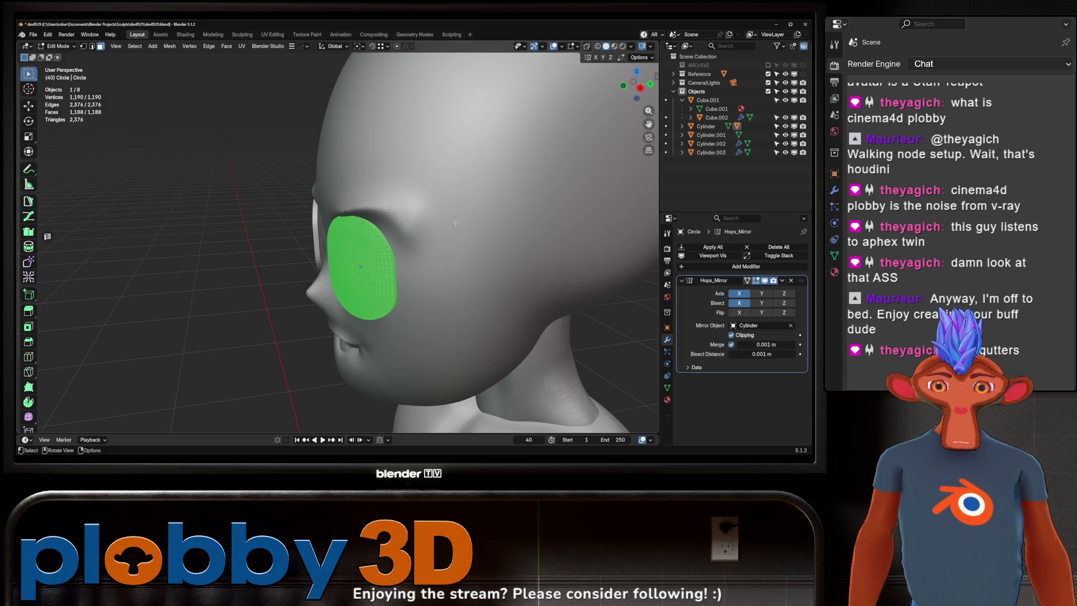
pyautogui.rightClick(160, 323)
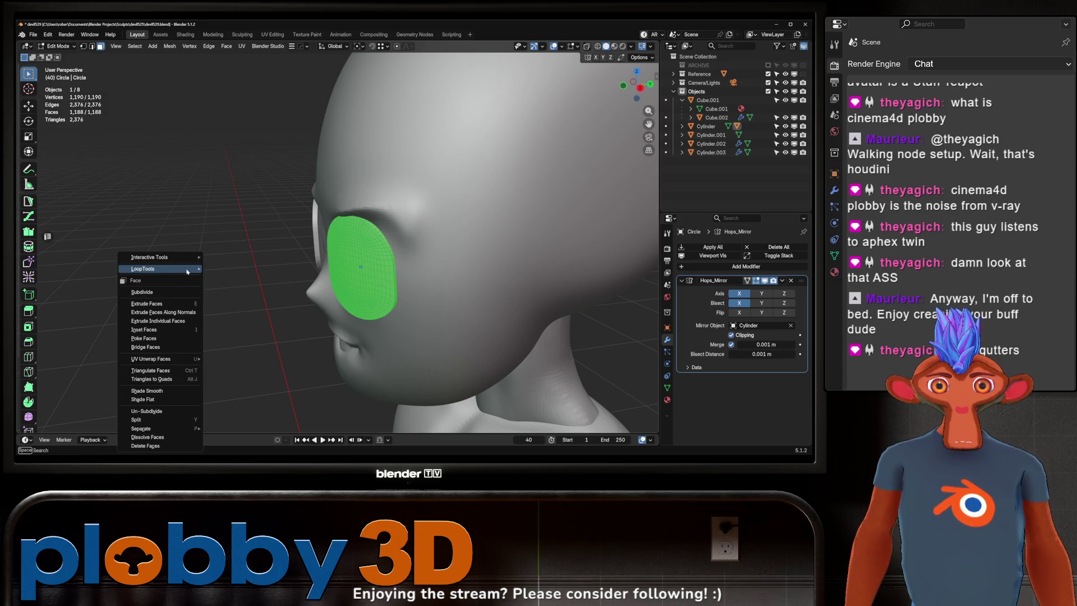
pyautogui.click(172, 410)
pyautogui.moveTo(213, 291); pyautogui.dragTo(258, 268, button='middle')
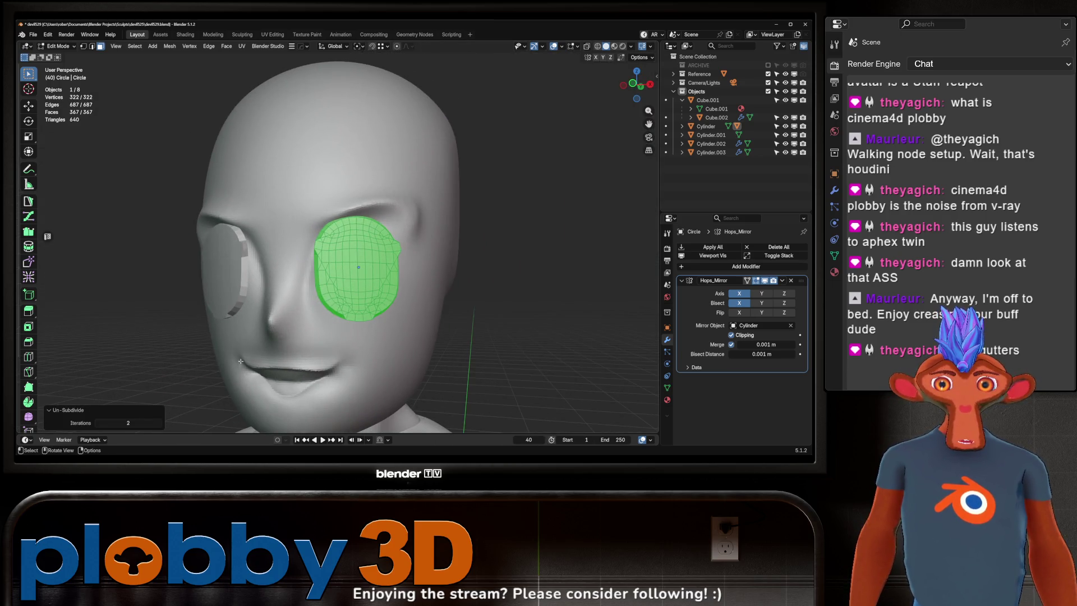
pyautogui.hotkey('ctrl', 'z')
# - Shrink the whole eye surface by -0.000716 m and isolate the eyes in Local view
pyautogui.moveTo(392, 249)
pyautogui.mouseDown(button='middle')
pyautogui.moveTo(337, 250)
pyautogui.moveTo(411, 253)
pyautogui.moveTo(384, 245)
pyautogui.mouseUp(button='middle')
pyautogui.scroll(-3, 371, 246)
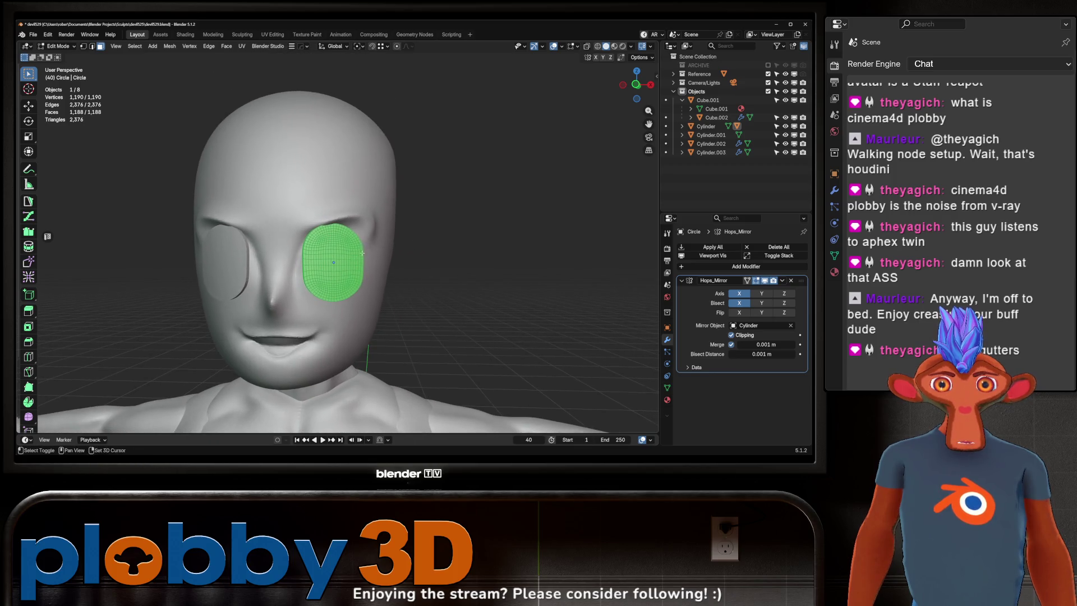
pyautogui.moveTo(324, 260); pyautogui.dragTo(377, 241)
pyautogui.press('a')
pyautogui.hotkey('alt', 's')
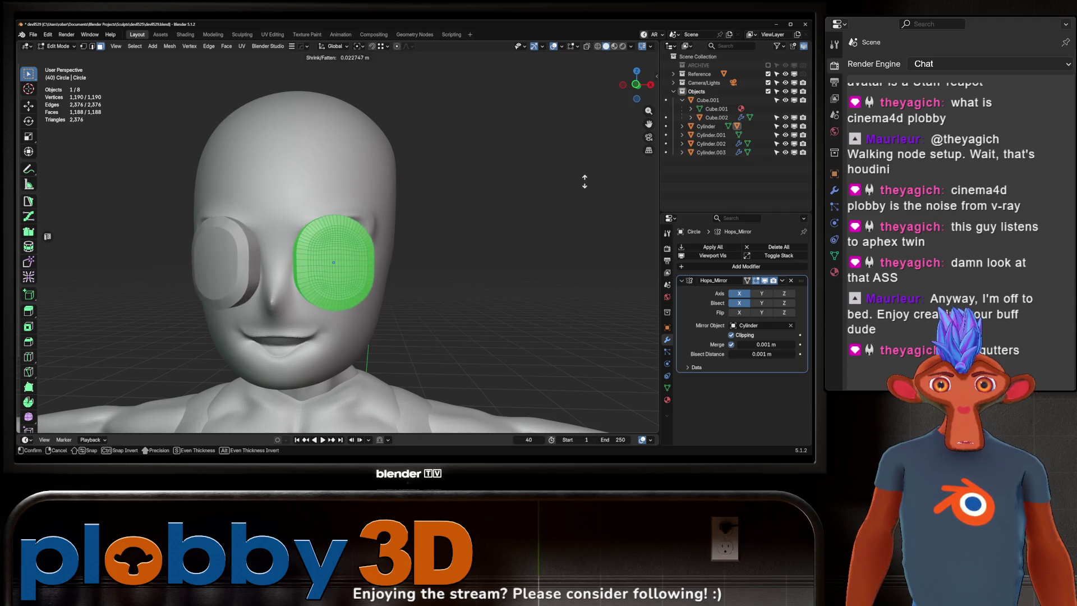
pyautogui.click(434, 231)
pyautogui.moveTo(433, 231)
pyautogui.mouseDown(button='middle')
pyautogui.moveTo(280, 247)
pyautogui.moveTo(222, 234)
pyautogui.mouseUp(button='middle')
pyautogui.press('KP_Divide')
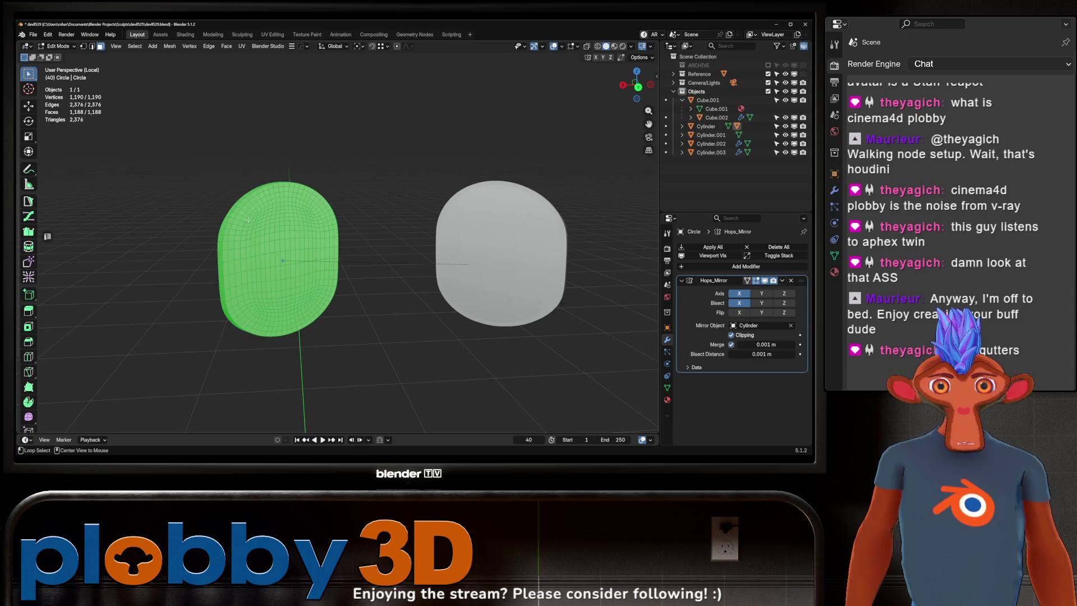
# - Select the eye's front faces by picking a face loop and growing it
pyautogui.keyDown('alt'); pyautogui.click(249, 221); pyautogui.keyUp('alt')
pyautogui.keyDown('alt'); pyautogui.click(245, 229); pyautogui.keyUp('alt')
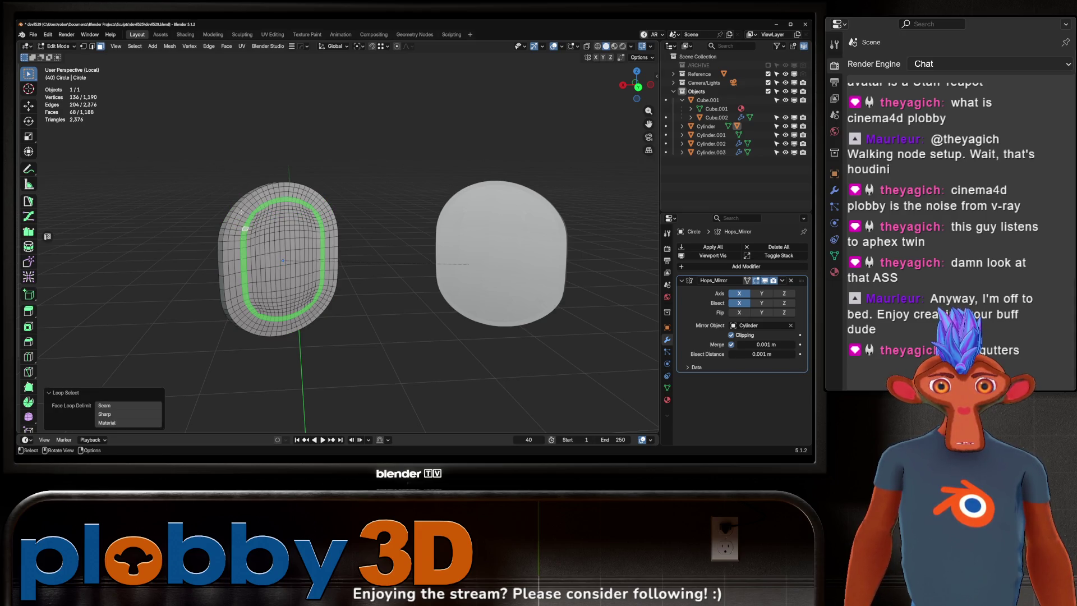
pyautogui.press('ctrl+KP_Add')
pyautogui.press('ctrl+KP_Add')
pyautogui.press('ctrl+KP_Add')
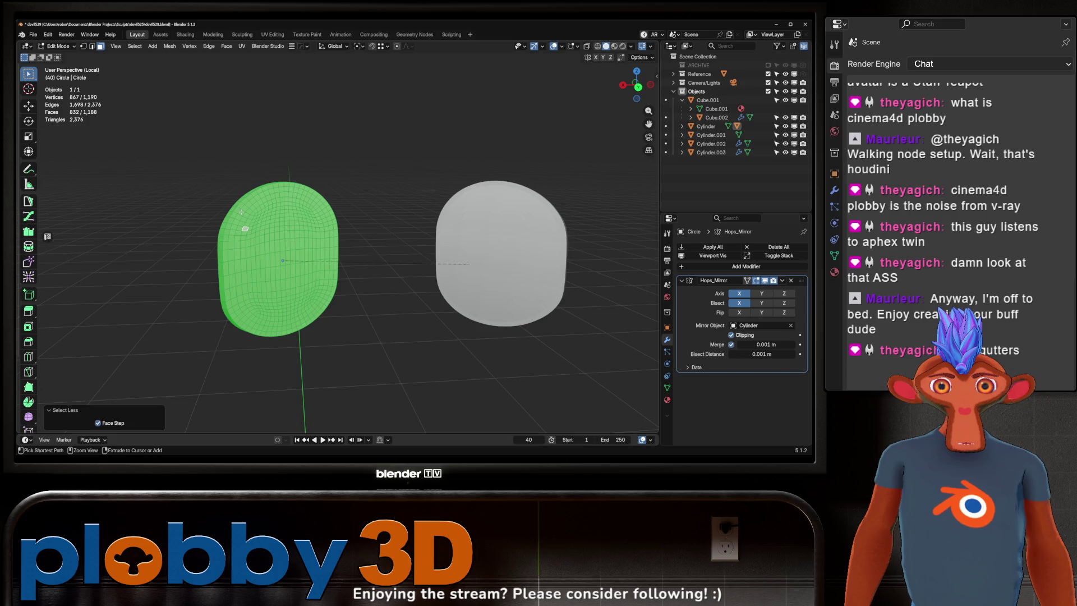
pyautogui.press('ctrl+KP_Subtract')
pyautogui.press('ctrl+KP_Add')
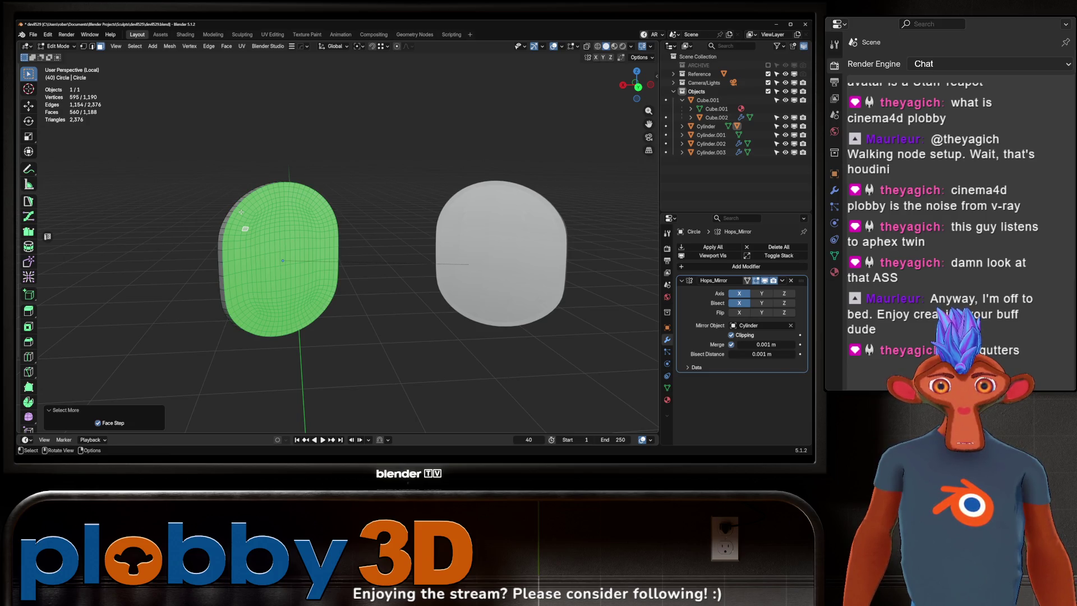
pyautogui.moveTo(241, 212)
pyautogui.mouseDown(button='middle')
pyautogui.moveTo(266, 240)
pyautogui.moveTo(287, 222)
pyautogui.moveTo(387, 218)
pyautogui.mouseUp(button='middle')
# - Push the front faces out 0.0294 m, scale them 1.077, and exit Local view
pyautogui.hotkey('alt', 's')
pyautogui.click(268, 230)
pyautogui.press('s')
pyautogui.click(287, 222)
pyautogui.press('KP_Divide')
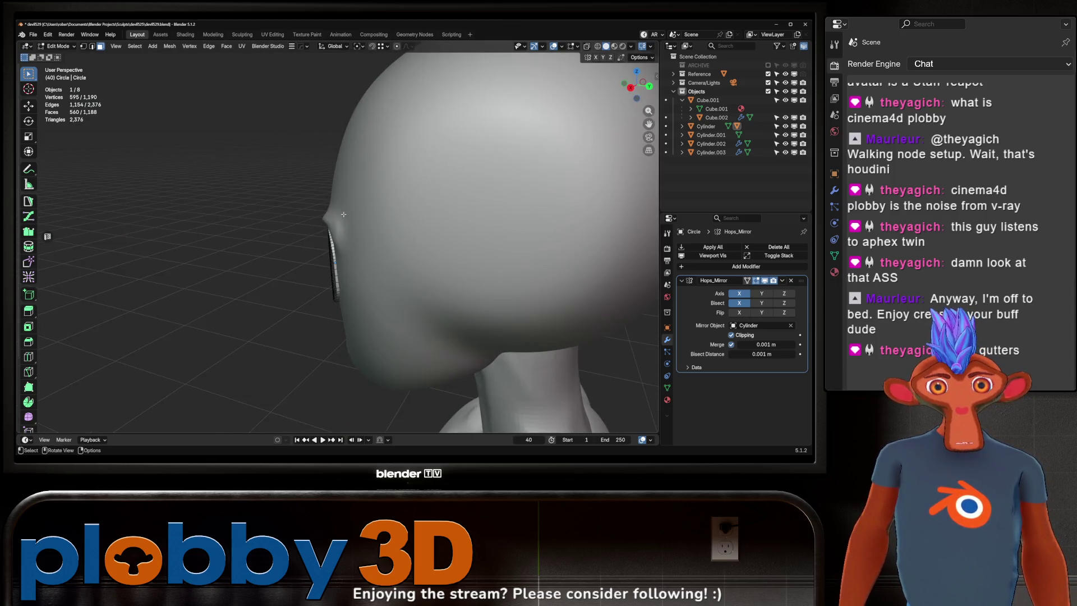
pyautogui.moveTo(343, 214)
pyautogui.mouseDown(button='middle')
pyautogui.moveTo(291, 236)
pyautogui.moveTo(220, 232)
pyautogui.moveTo(262, 238)
pyautogui.moveTo(356, 220)
pyautogui.moveTo(308, 257)
pyautogui.moveTo(336, 260)
pyautogui.mouseUp(button='middle')
pyautogui.press('Tab')
pyautogui.press('Tab')
# - Add a centred loop cut, then three more loop cuts, around the eye rim
pyautogui.hotkey('ctrl', 'r')
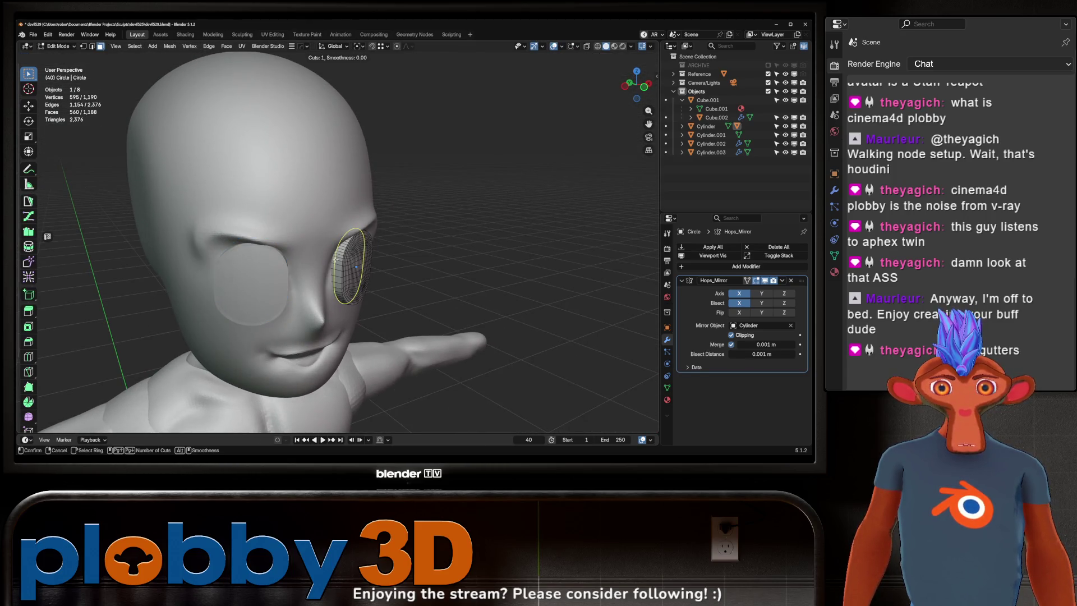
pyautogui.click(335, 260)
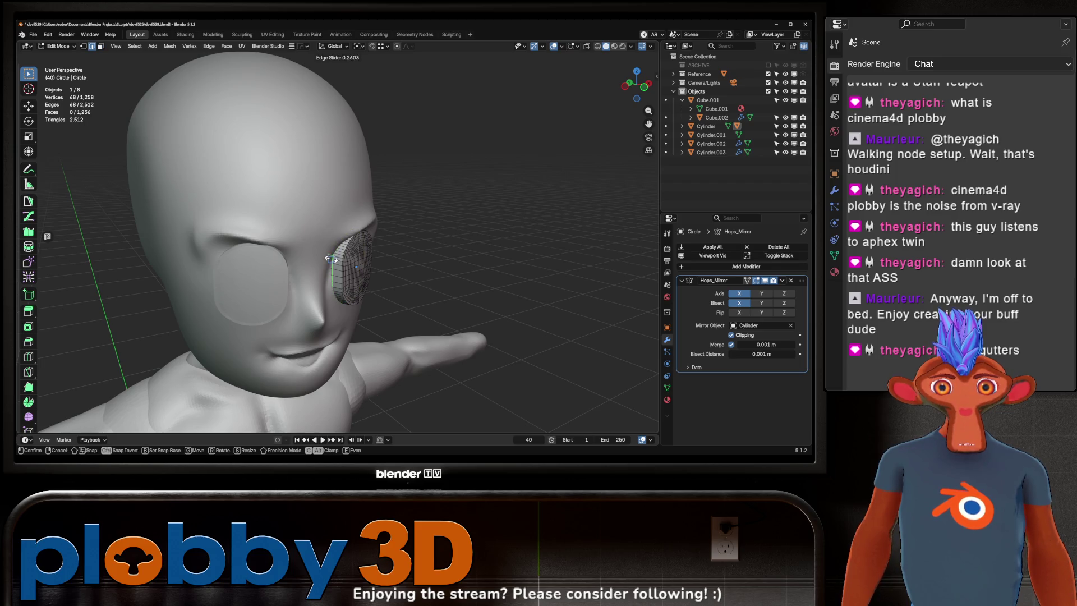
pyautogui.rightClick(339, 257)
pyautogui.rightClick(340, 257)
pyautogui.click(339, 259)
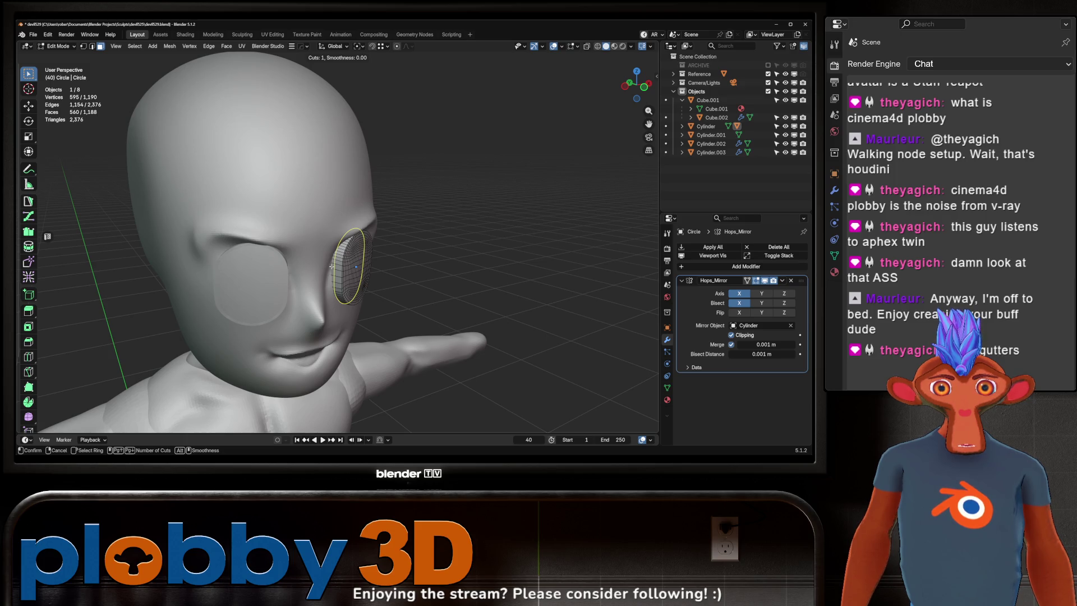
pyautogui.click(338, 269)
pyautogui.rightClick(338, 268)
pyautogui.click(340, 266)
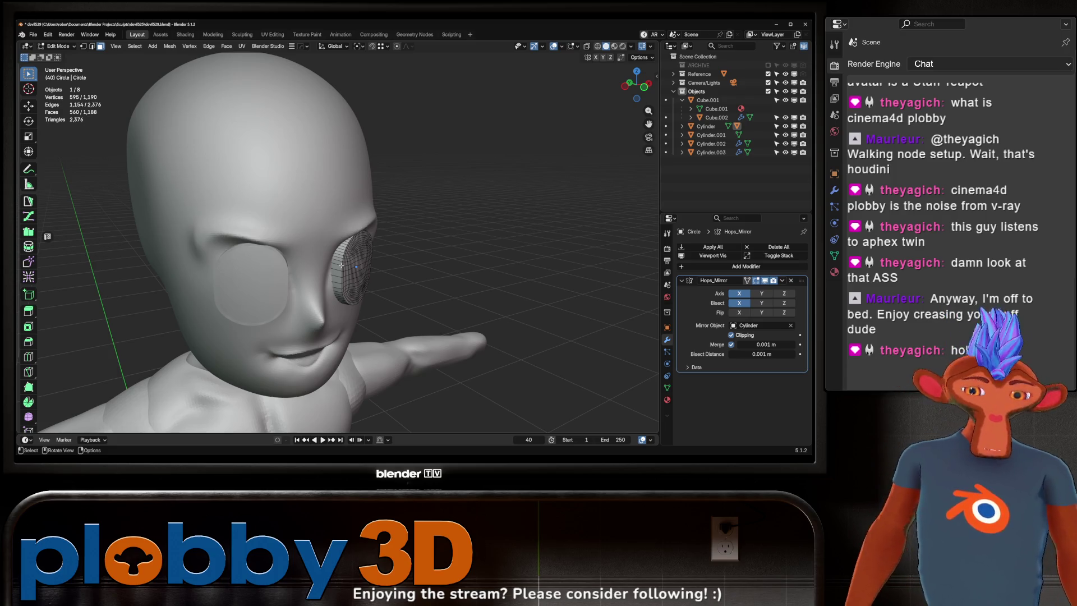
pyautogui.hotkey('ctrl', 'r')
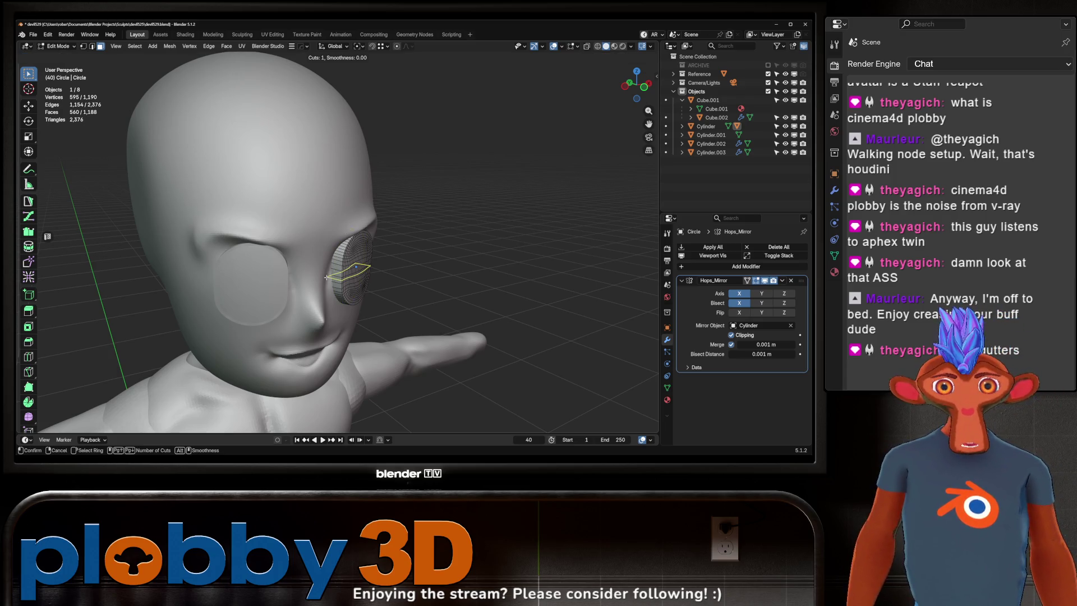
pyautogui.click(329, 270)
pyautogui.rightClick(331, 275)
pyautogui.click(338, 290)
# - Give the eyes a level-1 Subdivision modifier in Object Mode
pyautogui.press('Tab')
pyautogui.moveTo(334, 281)
pyautogui.mouseDown(button='middle')
pyautogui.moveTo(305, 255)
pyautogui.moveTo(338, 196)
pyautogui.moveTo(351, 234)
pyautogui.mouseUp(button='middle')
pyautogui.hotkey('ctrl', '1')
pyautogui.scroll(-3, 338, 196)
pyautogui.scroll(-3, 338, 196)
pyautogui.scroll(5, 351, 234)
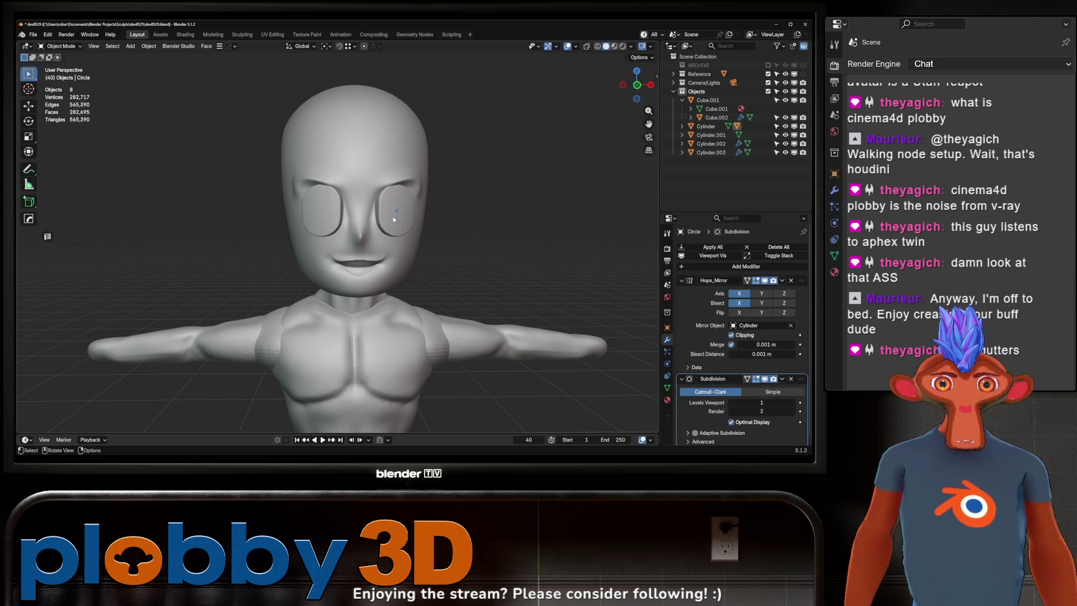
# - Scale the eye discs down to about 0.799, then widen them along X to about 1.22
pyautogui.press('s')
pyautogui.click(434, 246)
pyautogui.moveTo(433, 246); pyautogui.dragTo(447, 247, button='middle')
pyautogui.press('s')
pyautogui.press('x')
pyautogui.press('x')
pyautogui.press('x')
pyautogui.click(464, 236)
pyautogui.moveTo(464, 236); pyautogui.dragTo(370, 215, button='middle')
# - Deselect the eyes and select the head from a front view
pyautogui.click(415, 224)
pyautogui.scroll(-5, 370, 215)
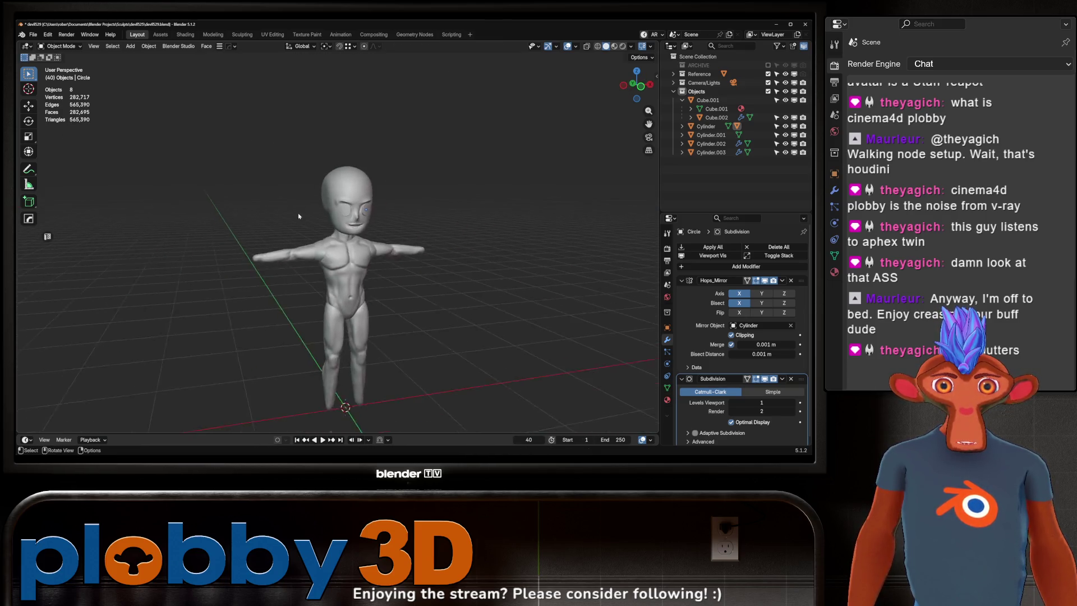
pyautogui.moveTo(428, 295)
pyautogui.mouseDown(button='middle')
pyautogui.moveTo(345, 264)
pyautogui.moveTo(298, 266)
pyautogui.mouseUp(button='middle')
pyautogui.scroll(5, 297, 266)
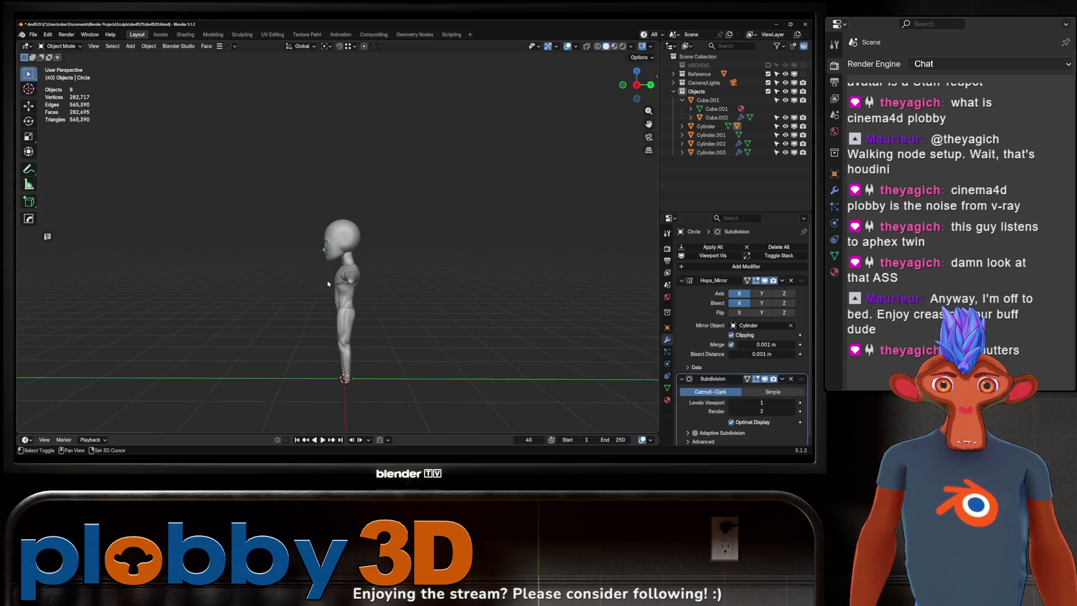
pyautogui.click(331, 232)
# - In the right side view, shrink the head Cylinder to 0.816 of its size
pyautogui.press('s')
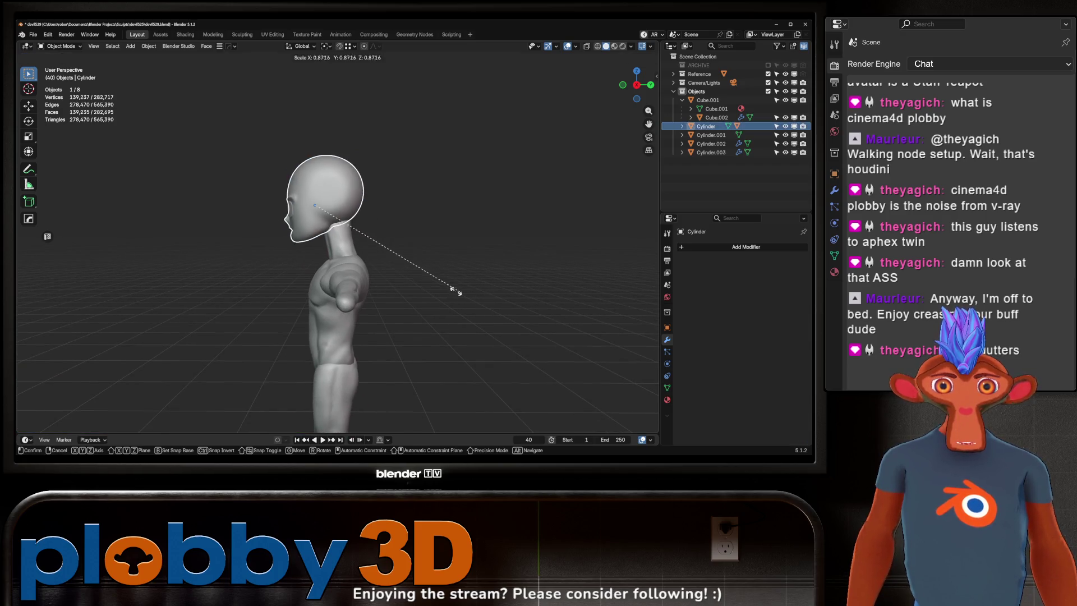
pyautogui.press('Escape')
pyautogui.scroll(-3, 386, 259)
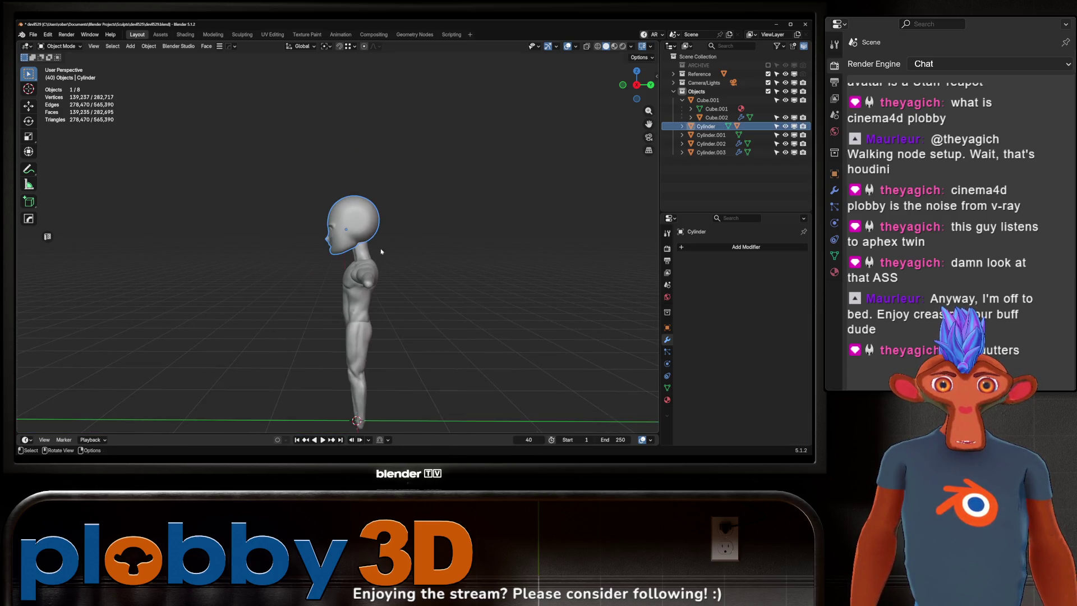
pyautogui.press('KP_3')
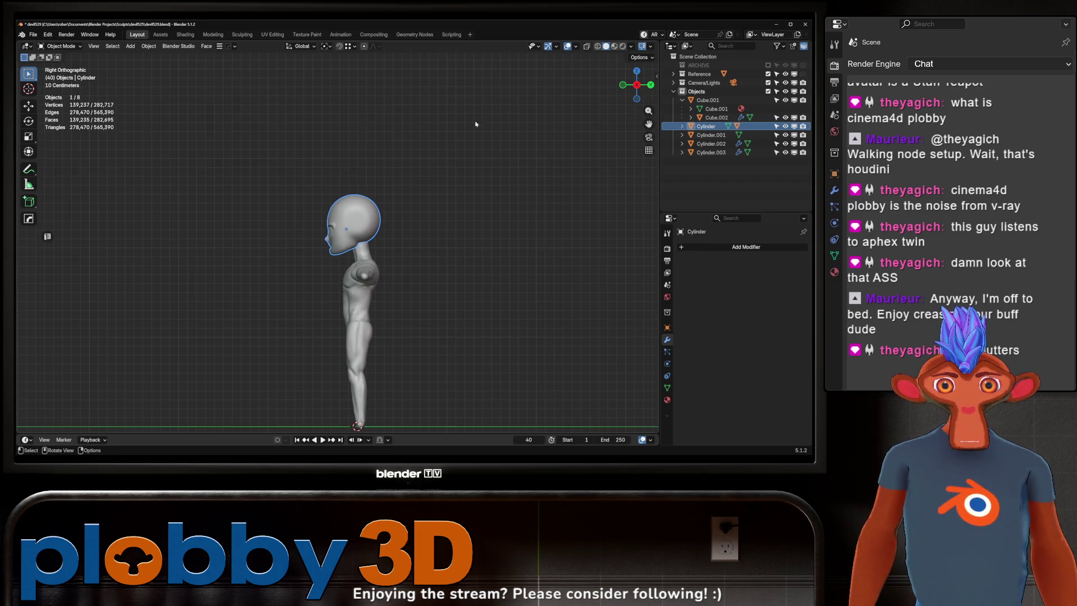
pyautogui.press('s')
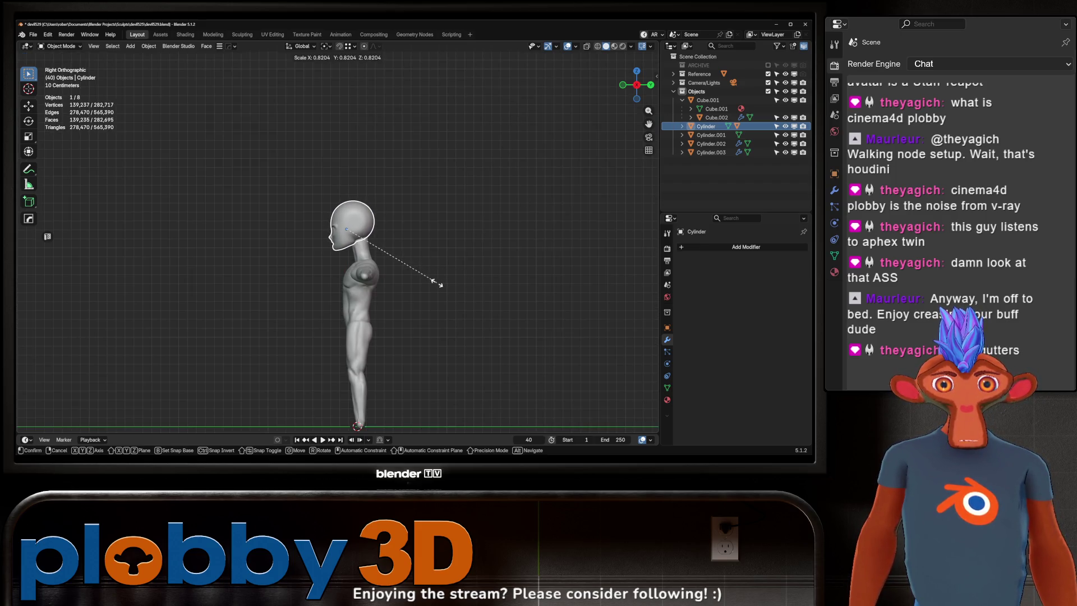
pyautogui.click(436, 283)
# - Shift the head slightly to a new position on the neck
pyautogui.press('g')
pyautogui.press('Escape')
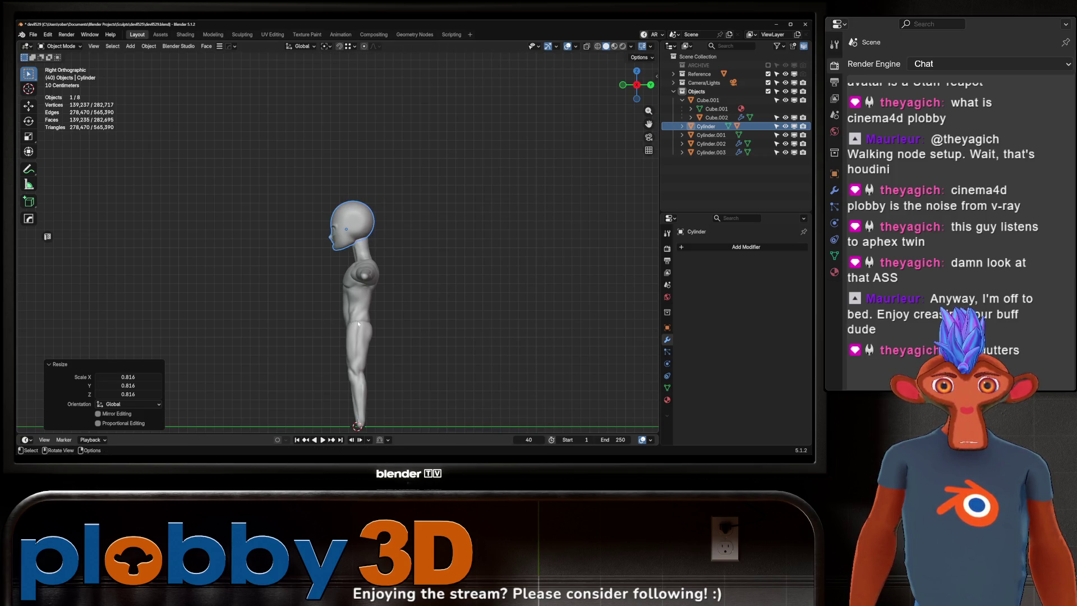
pyautogui.press('g')
pyautogui.click(400, 295)
pyautogui.moveTo(399, 295)
pyautogui.mouseDown(button='middle')
pyautogui.moveTo(434, 274)
pyautogui.moveTo(482, 275)
pyautogui.moveTo(401, 277)
pyautogui.mouseUp(button='middle')
# - In the front view, lower the head 0.016248 m along Z
pyautogui.press('KP_1')
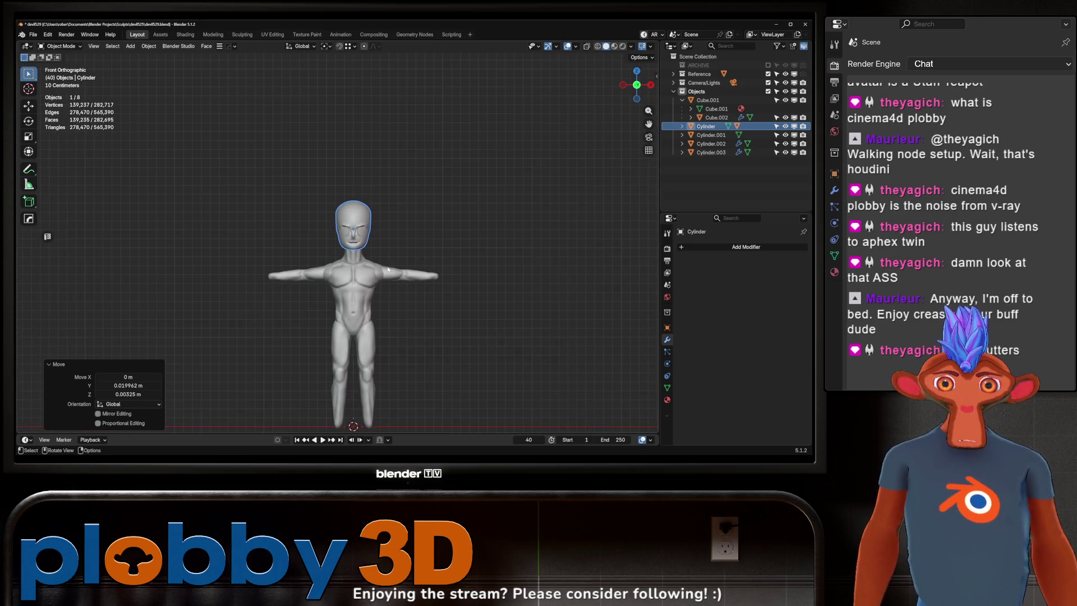
pyautogui.press('g')
pyautogui.press('z')
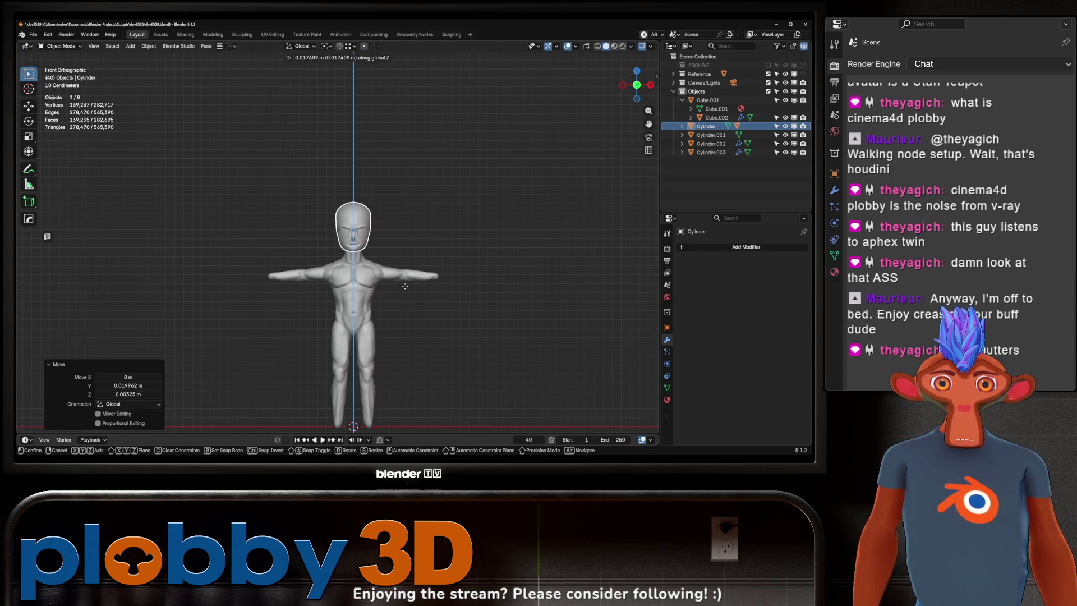
pyautogui.click(405, 285)
pyautogui.moveTo(405, 285); pyautogui.dragTo(388, 246, button='middle')
# - Clear the selection and select Cube.001, viewing the figure from a side perspective
pyautogui.click(403, 265)
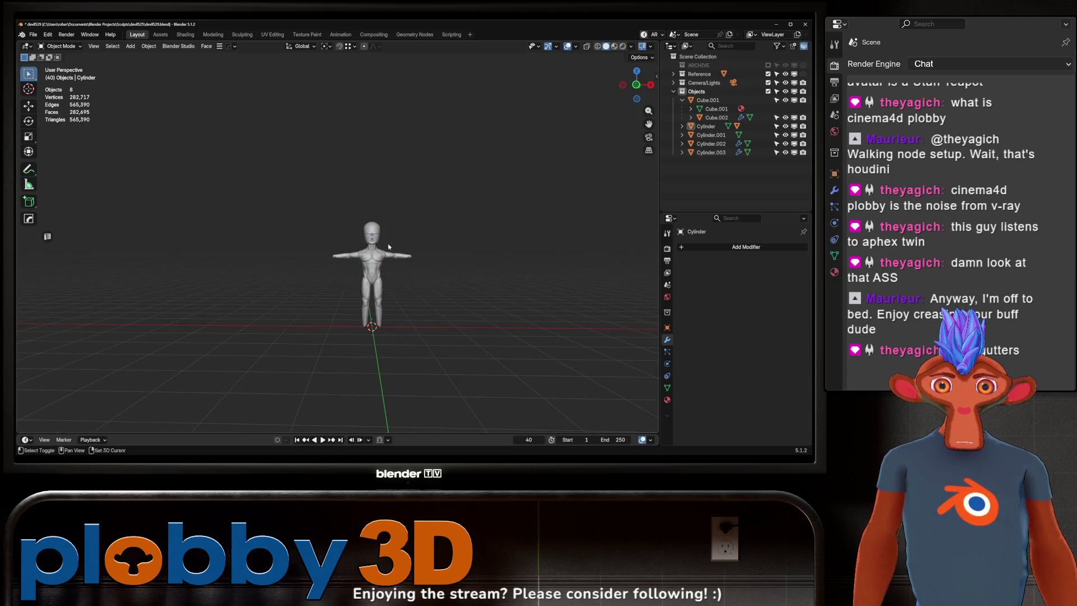
pyautogui.click(435, 291)
pyautogui.moveTo(435, 301)
pyautogui.mouseDown(button='middle')
pyautogui.moveTo(384, 284)
pyautogui.moveTo(386, 299)
pyautogui.moveTo(384, 202)
pyautogui.moveTo(317, 173)
pyautogui.moveTo(472, 201)
pyautogui.mouseUp(button='middle')
pyautogui.scroll(3, 386, 300)
pyautogui.scroll(6, 383, 193)
pyautogui.scroll(-6, 365, 191)
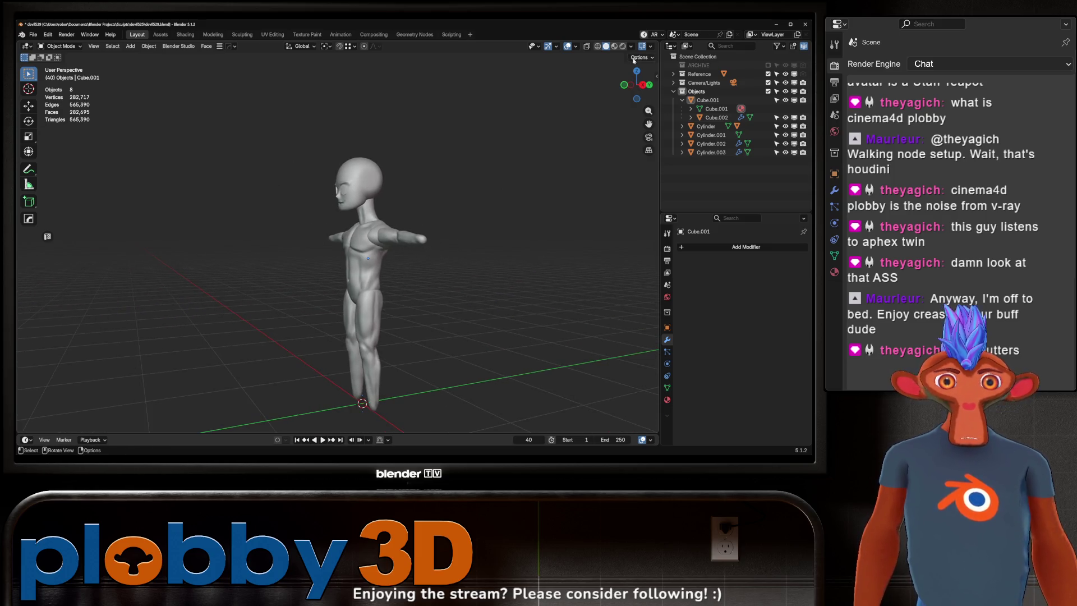
pyautogui.click(622, 46)
pyautogui.moveTo(606, 73); pyautogui.dragTo(564, 83, button='middle')
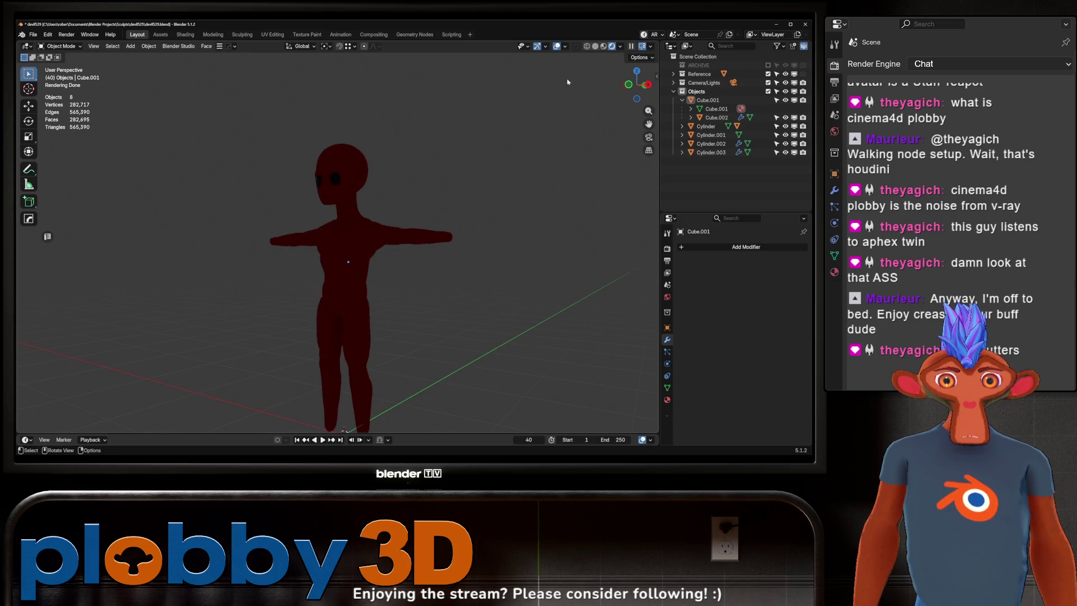
pyautogui.click(603, 47)
pyautogui.moveTo(550, 224)
pyautogui.mouseDown(button='middle')
pyautogui.moveTo(494, 252)
pyautogui.moveTo(466, 232)
pyautogui.moveTo(408, 232)
pyautogui.moveTo(300, 182)
pyautogui.moveTo(356, 326)
pyautogui.moveTo(344, 228)
pyautogui.moveTo(464, 216)
pyautogui.moveTo(404, 192)
pyautogui.moveTo(432, 187)
pyautogui.moveTo(219, 183)
pyautogui.moveTo(386, 194)
pyautogui.moveTo(406, 226)
pyautogui.moveTo(476, 235)
pyautogui.mouseUp(button='middle')
pyautogui.scroll(8, 466, 232)
pyautogui.scroll(-6, 408, 232)
pyautogui.scroll(-5, 206, 181)
pyautogui.scroll(-5, 342, 188)
pyautogui.scroll(5, 406, 226)
pyautogui.click(606, 46)
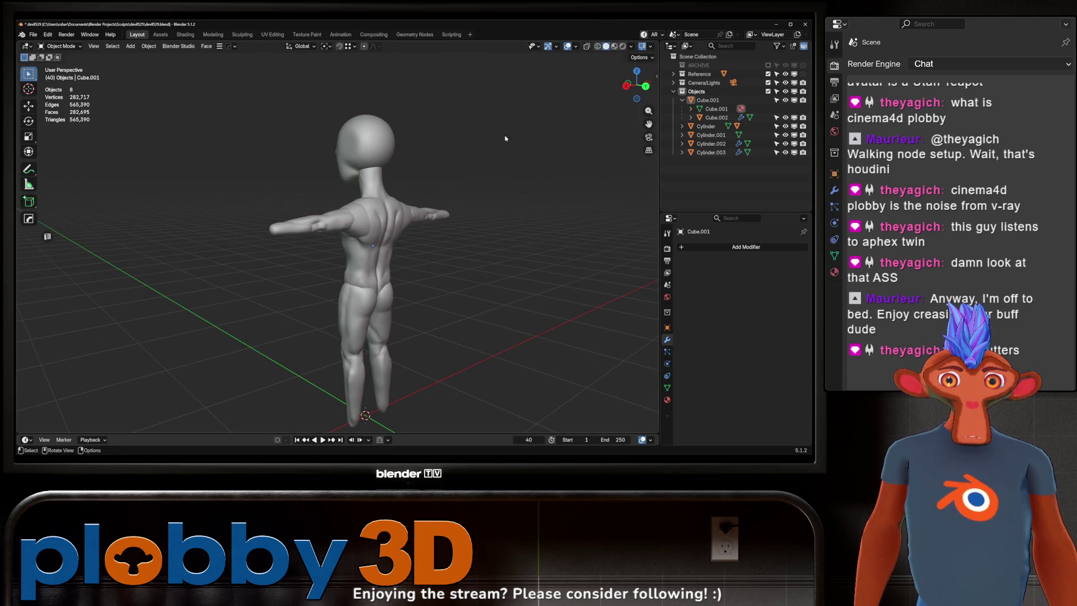
pyautogui.moveTo(438, 168)
pyautogui.mouseDown(button='middle')
pyautogui.moveTo(477, 170)
pyautogui.moveTo(418, 147)
pyautogui.moveTo(375, 221)
pyautogui.moveTo(425, 233)
pyautogui.moveTo(440, 271)
pyautogui.mouseUp(button='middle')
pyautogui.scroll(4, 412, 145)
pyautogui.moveTo(439, 291)
pyautogui.mouseDown(button='middle')
pyautogui.moveTo(456, 230)
pyautogui.moveTo(468, 225)
pyautogui.moveTo(426, 203)
pyautogui.moveTo(563, 202)
pyautogui.moveTo(369, 184)
pyautogui.moveTo(331, 209)
pyautogui.moveTo(486, 198)
pyautogui.moveTo(356, 195)
pyautogui.mouseUp(button='middle')
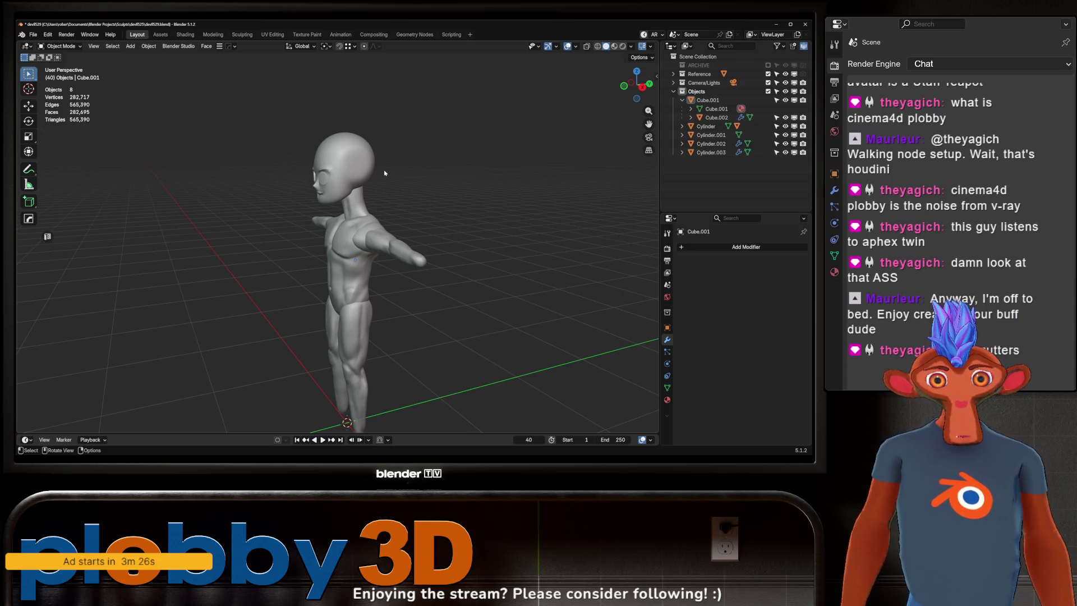
# - Select the eye disc on the face and nudge it slightly
pyautogui.moveTo(212, 274); pyautogui.dragTo(269, 230, button='middle')
pyautogui.scroll(4, 269, 230)
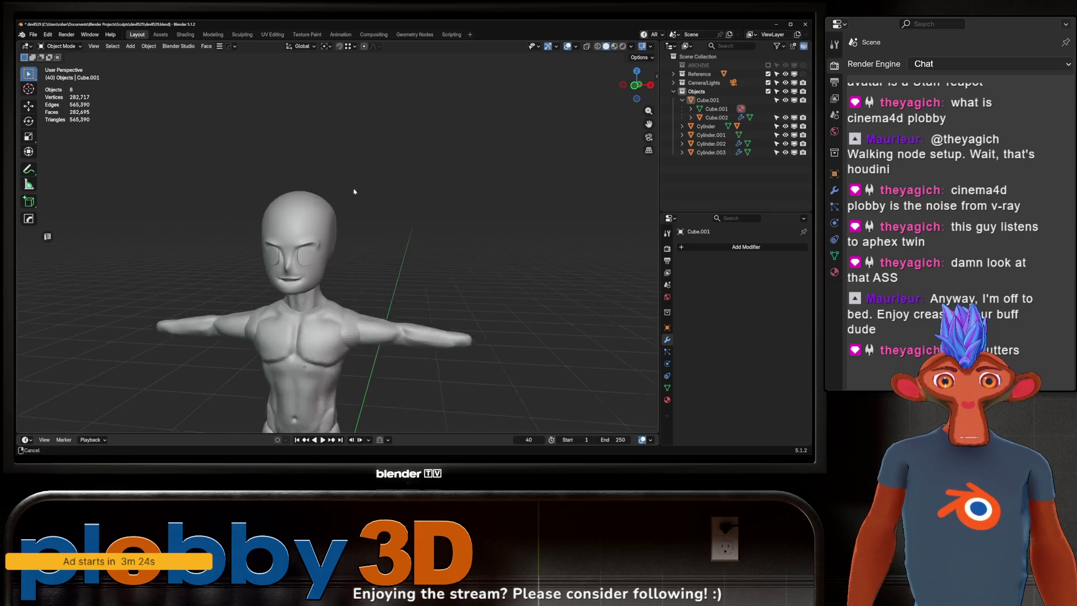
pyautogui.moveTo(304, 170)
pyautogui.mouseDown(button='middle')
pyautogui.moveTo(258, 234)
pyautogui.moveTo(355, 220)
pyautogui.moveTo(316, 227)
pyautogui.mouseUp(button='middle')
pyautogui.scroll(4, 277, 225)
pyautogui.click(239, 238)
pyautogui.press('g')
pyautogui.click(271, 231)
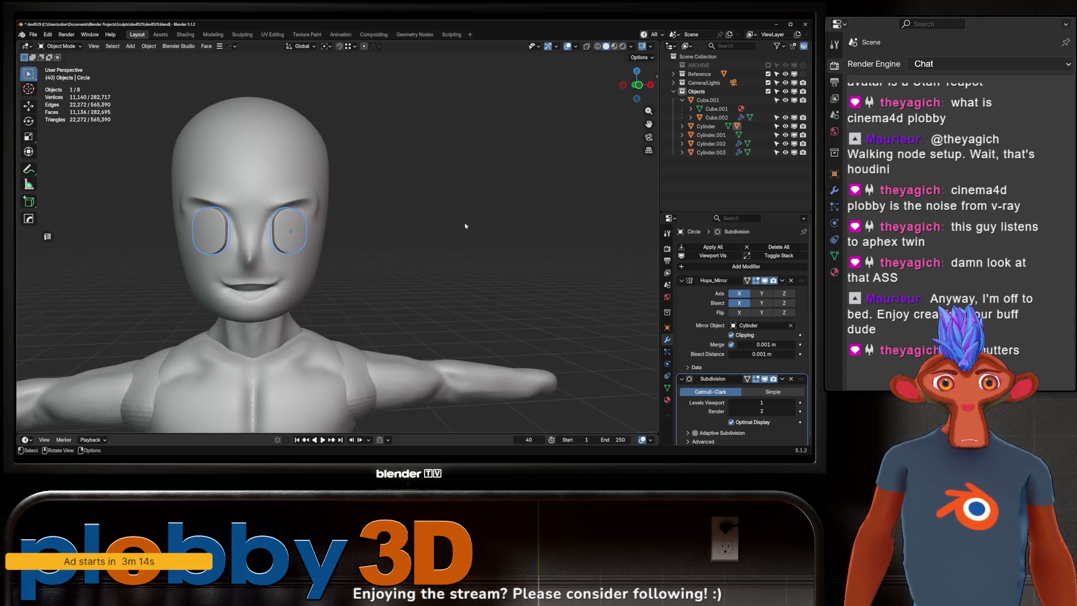
# - Toggle outliner visibility to identify the parts, then hide the eye Circle under the head Cylinder
pyautogui.click(785, 117)
pyautogui.click(785, 117)
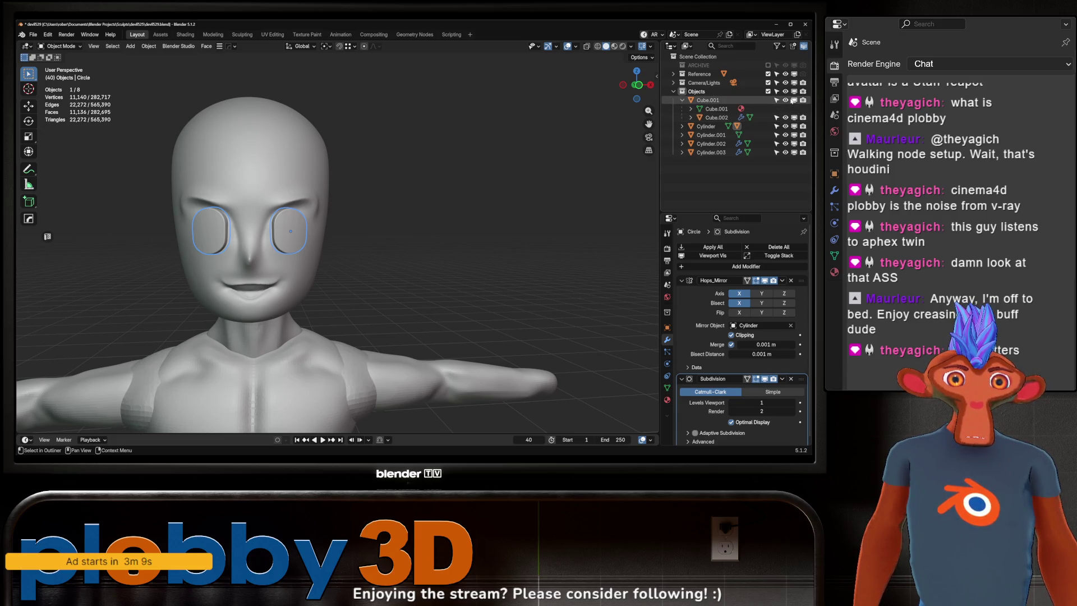
pyautogui.click(785, 126)
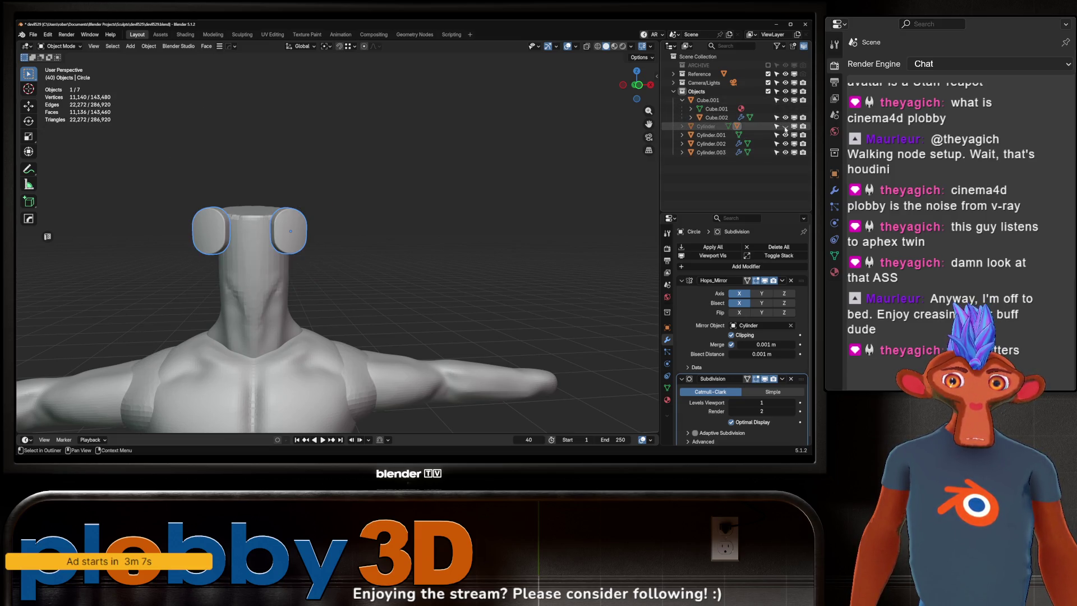
pyautogui.click(785, 127)
pyautogui.click(785, 136)
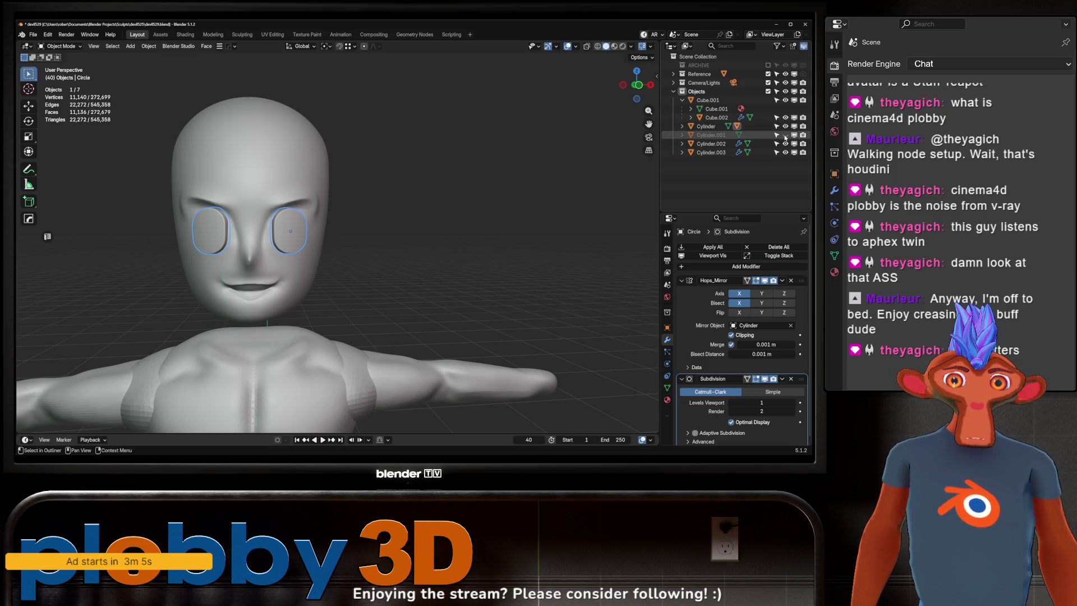
pyautogui.click(785, 135)
pyautogui.click(785, 144)
pyautogui.click(786, 152)
pyautogui.click(785, 143)
pyautogui.click(785, 152)
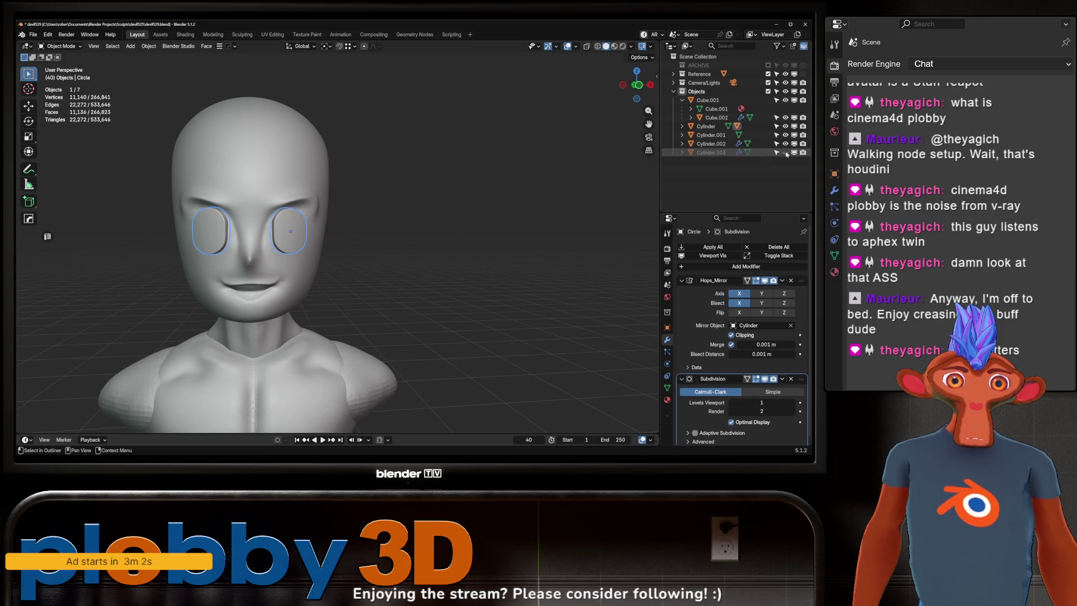
pyautogui.click(683, 128)
pyautogui.click(786, 144)
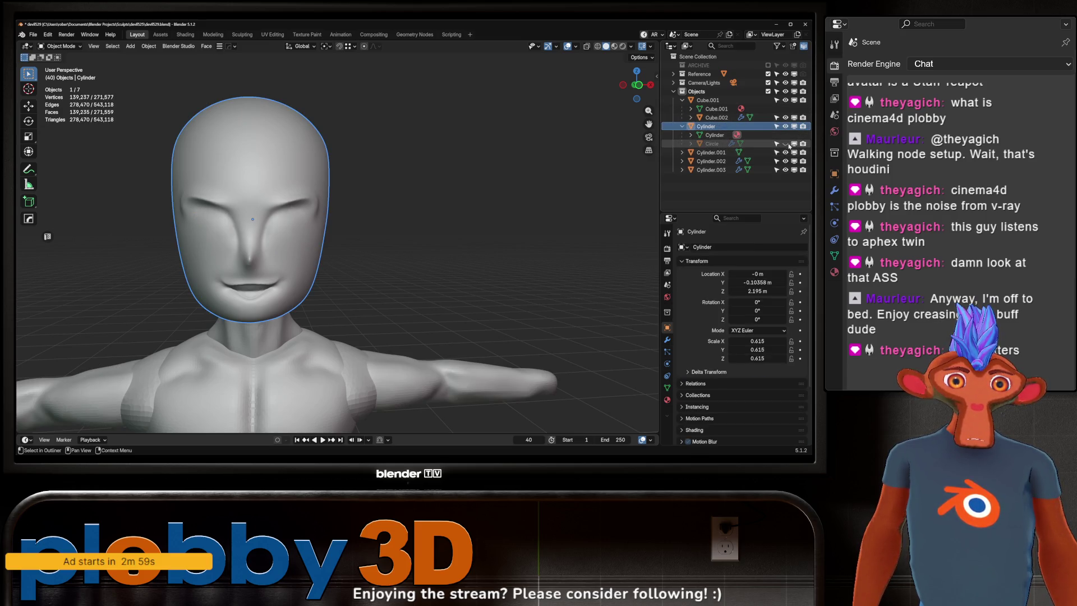
# - Select the head and scale it down to 0.572
pyautogui.moveTo(336, 241)
pyautogui.mouseDown(button='middle')
pyautogui.moveTo(412, 243)
pyautogui.moveTo(308, 222)
pyautogui.moveTo(370, 219)
pyautogui.mouseUp(button='middle')
pyautogui.scroll(-5, 358, 221)
pyautogui.click(431, 239)
pyautogui.click(357, 158)
pyautogui.moveTo(357, 159); pyautogui.dragTo(303, 241, button='middle')
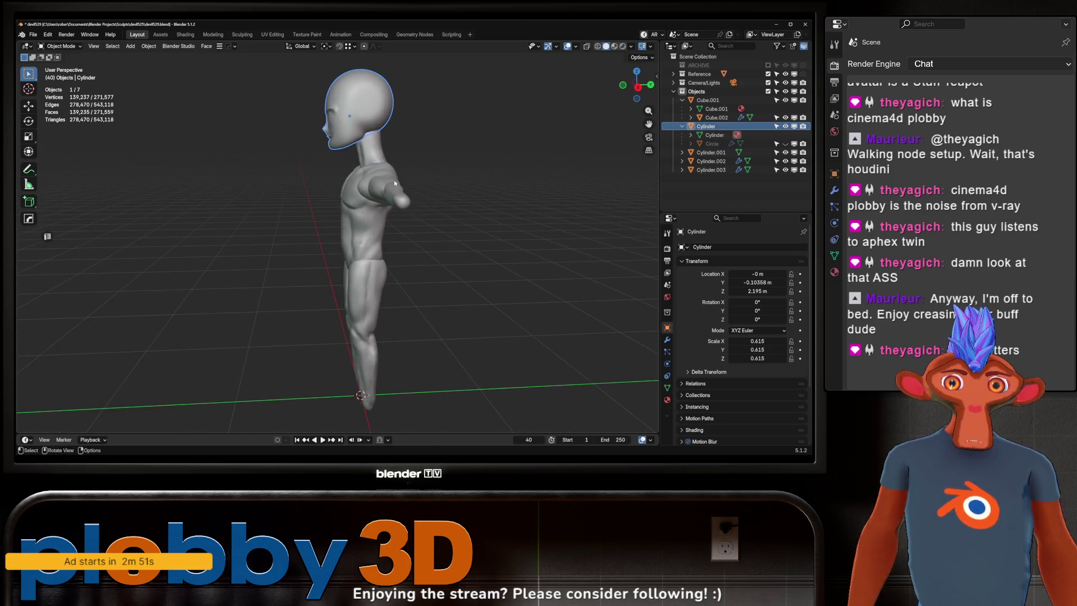
pyautogui.press('s')
pyautogui.click(295, 238)
# - In Right Orthographic view, nudge the head slightly on Y and Z, then deselect everything
pyautogui.press('KP_3')
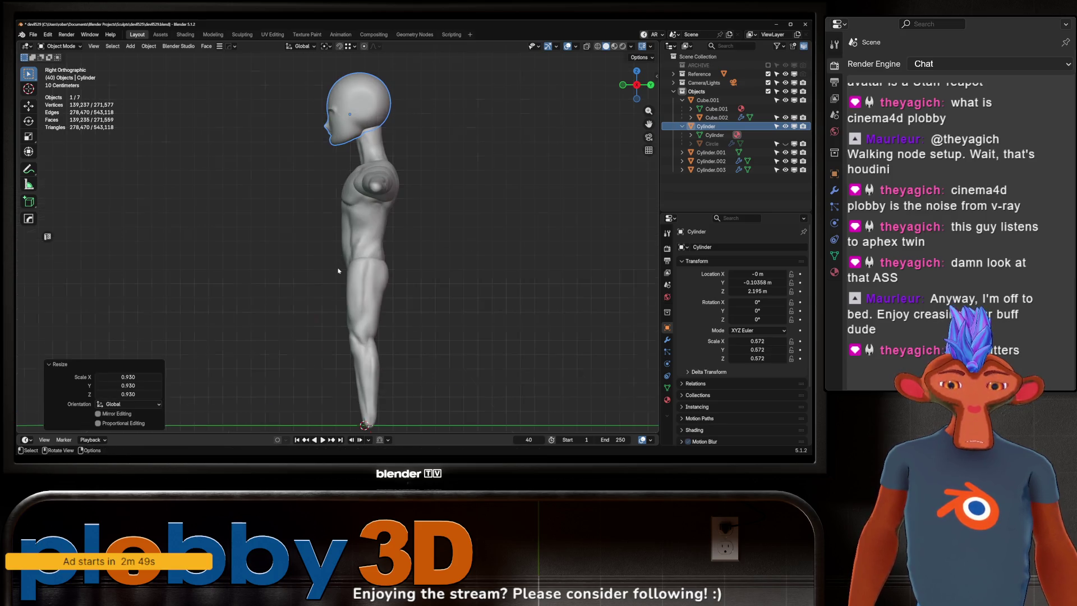
pyautogui.press('g')
pyautogui.click(404, 233)
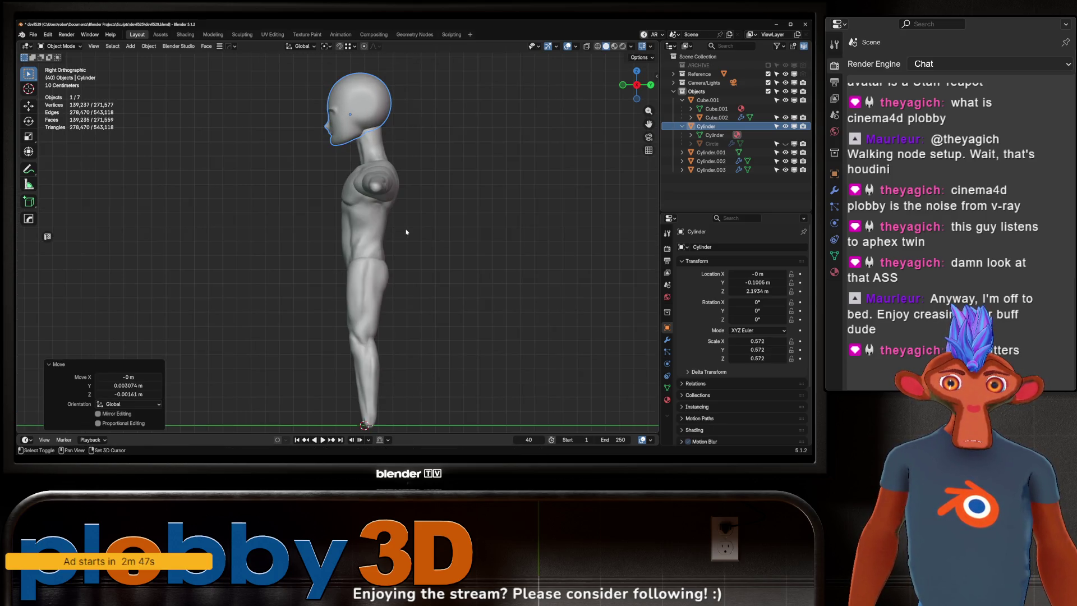
pyautogui.moveTo(404, 234)
pyautogui.mouseDown(button='middle')
pyautogui.moveTo(468, 192)
pyautogui.moveTo(443, 219)
pyautogui.moveTo(487, 230)
pyautogui.moveTo(414, 201)
pyautogui.moveTo(382, 225)
pyautogui.moveTo(426, 213)
pyautogui.moveTo(393, 185)
pyautogui.moveTo(426, 213)
pyautogui.moveTo(403, 235)
pyautogui.moveTo(391, 284)
pyautogui.moveTo(353, 208)
pyautogui.mouseUp(button='middle')
pyautogui.hotkey('alt', 'a')
pyautogui.scroll(5, 387, 176)
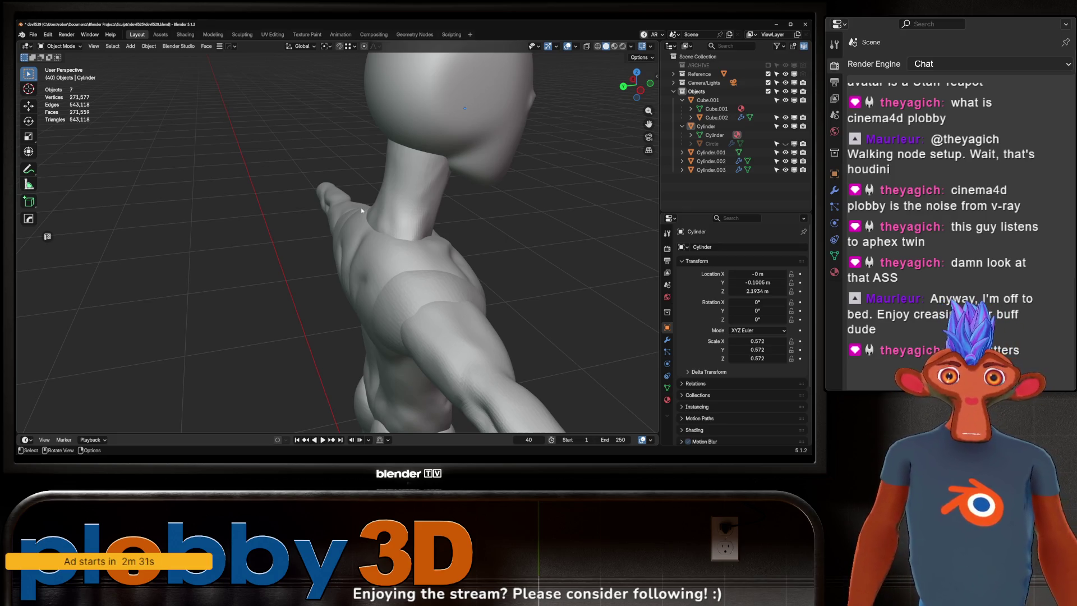
# - Select the body Cube.002 and switch it into Sculpt Mode
pyautogui.scroll(-6, 429, 234)
pyautogui.moveTo(429, 234)
pyautogui.mouseDown(button='middle')
pyautogui.moveTo(244, 260)
pyautogui.moveTo(383, 313)
pyautogui.mouseUp(button='middle')
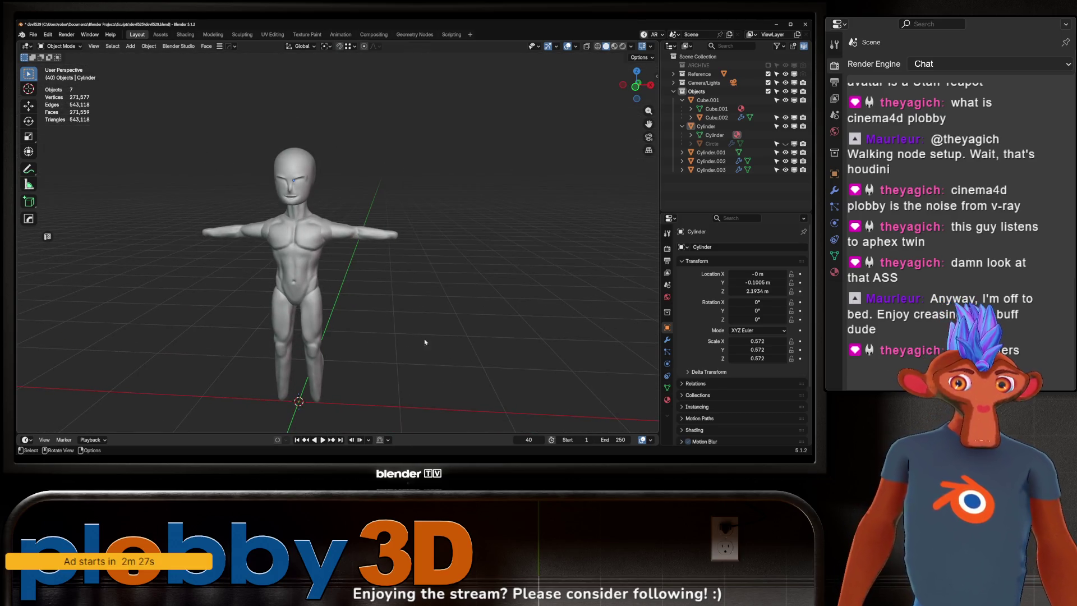
pyautogui.moveTo(465, 359)
pyautogui.mouseDown(button='middle')
pyautogui.moveTo(329, 300)
pyautogui.moveTo(394, 292)
pyautogui.moveTo(337, 314)
pyautogui.moveTo(294, 353)
pyautogui.moveTo(182, 367)
pyautogui.moveTo(155, 279)
pyautogui.mouseUp(button='middle')
pyautogui.scroll(-4, 191, 348)
pyautogui.scroll(6, 155, 279)
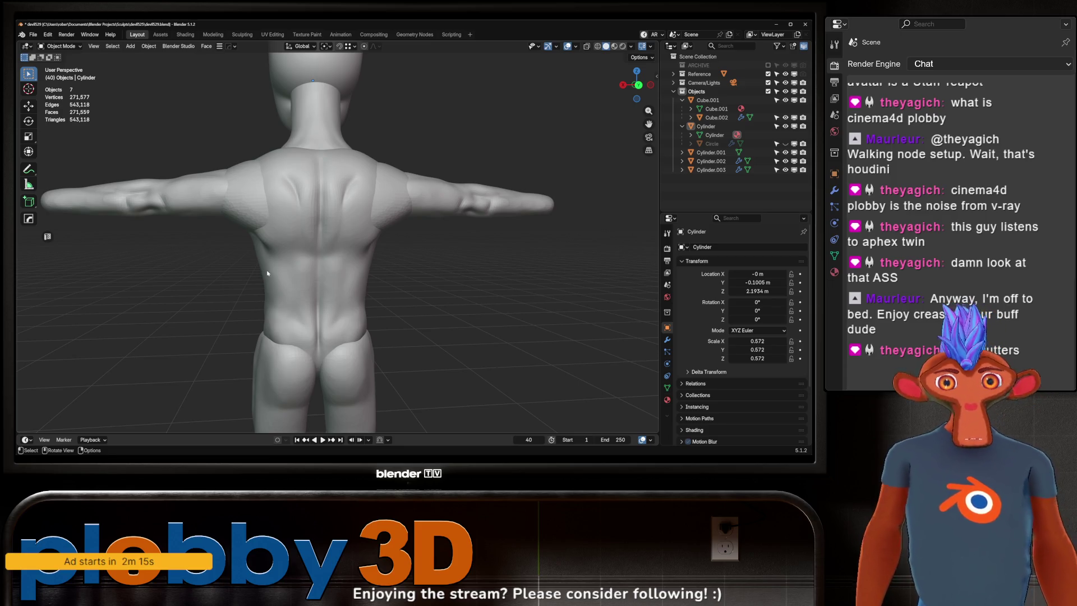
pyautogui.click(228, 246)
pyautogui.hotkey('ctrl', 'Tab')
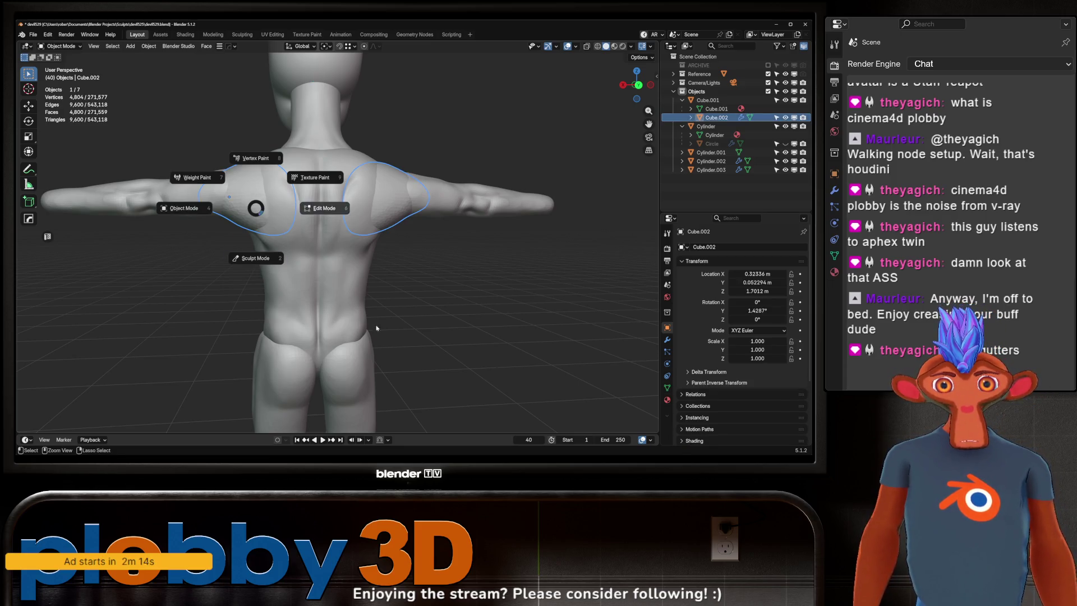
pyautogui.click(255, 247)
# - Enlarge the Grab brush to 502 px
pyautogui.press('f')
pyautogui.click(292, 247)
pyautogui.moveTo(255, 241)
pyautogui.mouseDown(button='middle')
pyautogui.moveTo(249, 233)
pyautogui.moveTo(336, 215)
pyautogui.moveTo(441, 214)
pyautogui.moveTo(415, 232)
pyautogui.mouseUp(button='middle')
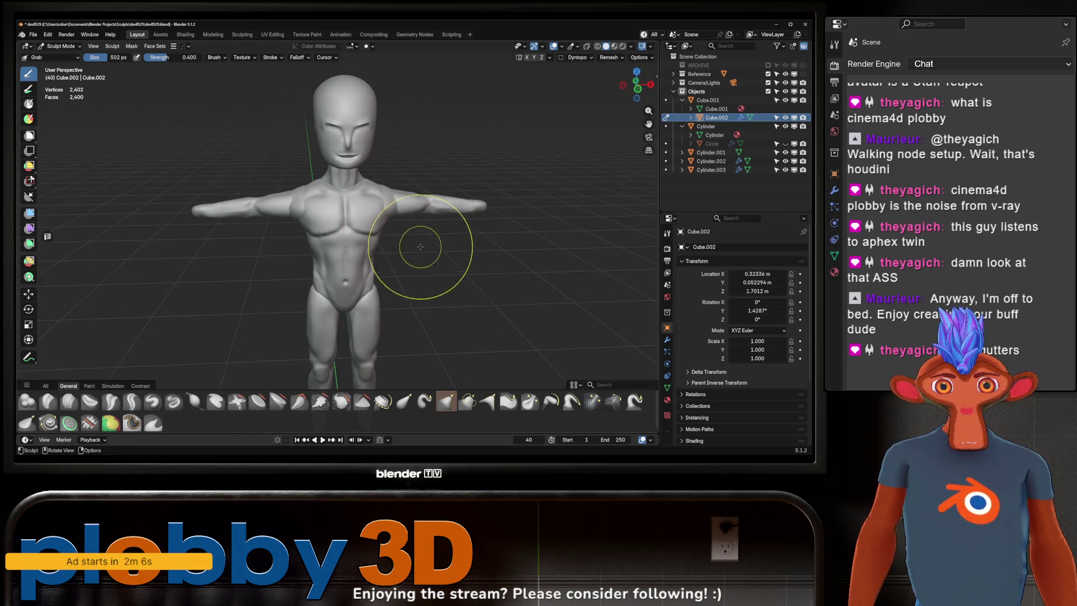
pyautogui.scroll(-3, 411, 232)
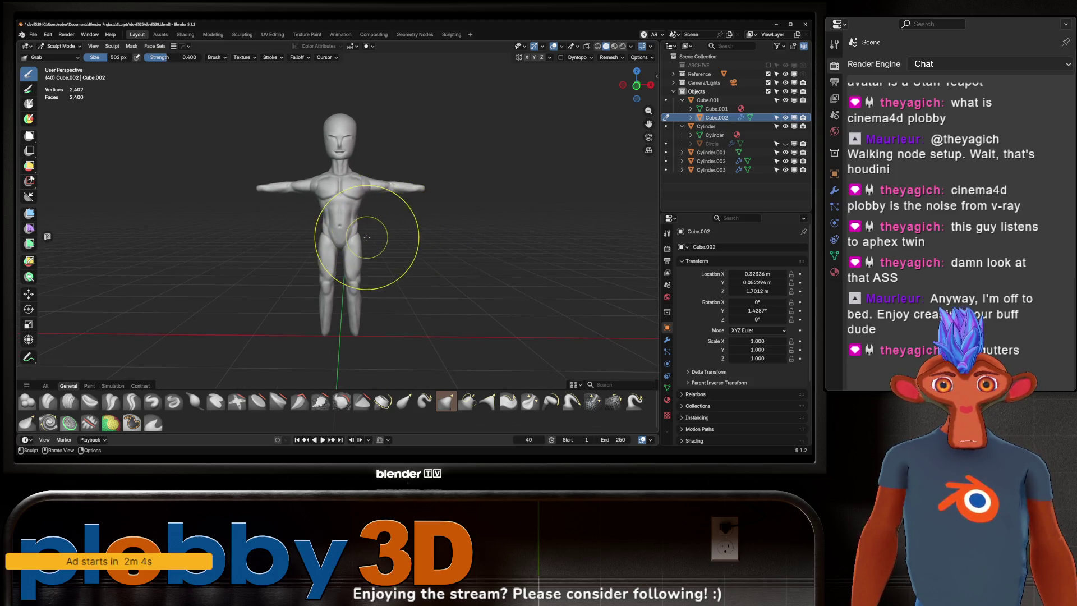
pyautogui.moveTo(317, 262); pyautogui.dragTo(276, 238, button='middle')
pyautogui.moveTo(326, 238)
pyautogui.mouseDown(button='middle')
pyautogui.moveTo(288, 248)
pyautogui.moveTo(345, 254)
pyautogui.mouseUp(button='middle')
# - Switch the sculpting target to the legs object Cylinder.002
pyautogui.hotkey('alt', 'q')
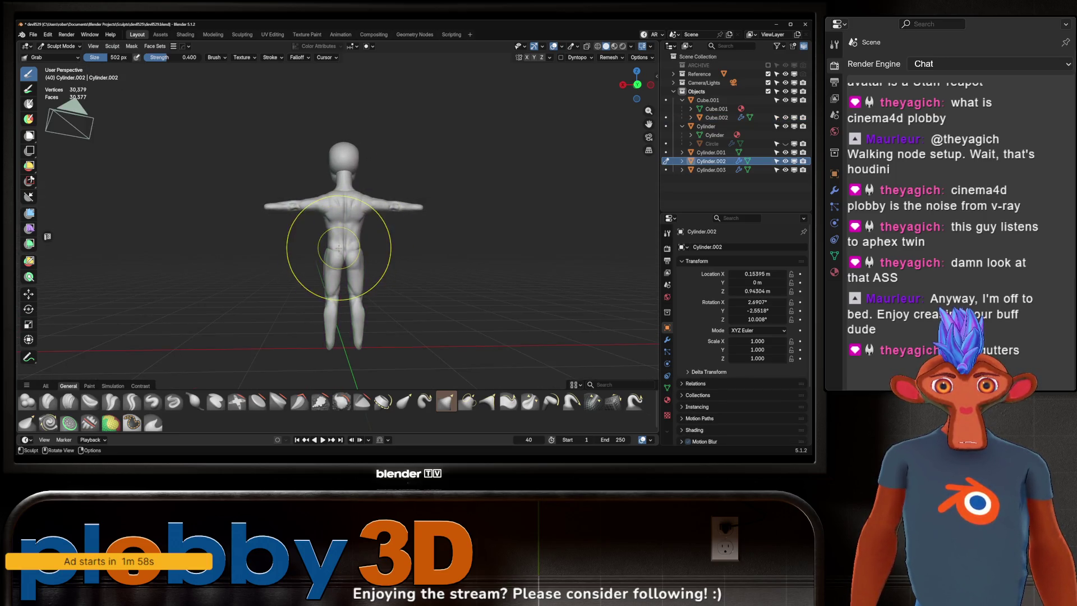
pyautogui.moveTo(367, 232)
pyautogui.mouseDown(button='middle')
pyautogui.moveTo(312, 241)
pyautogui.moveTo(387, 210)
pyautogui.moveTo(351, 213)
pyautogui.moveTo(411, 213)
pyautogui.moveTo(354, 221)
pyautogui.moveTo(433, 174)
pyautogui.moveTo(404, 227)
pyautogui.mouseUp(button='middle')
pyautogui.scroll(5, 415, 168)
pyautogui.scroll(4, 393, 230)
pyautogui.hotkey('ctrl', 'Tab')
# - Shrink the brush to 182 px, pick Crease Sharp, and switch sculpting to the head
pyautogui.press('space')
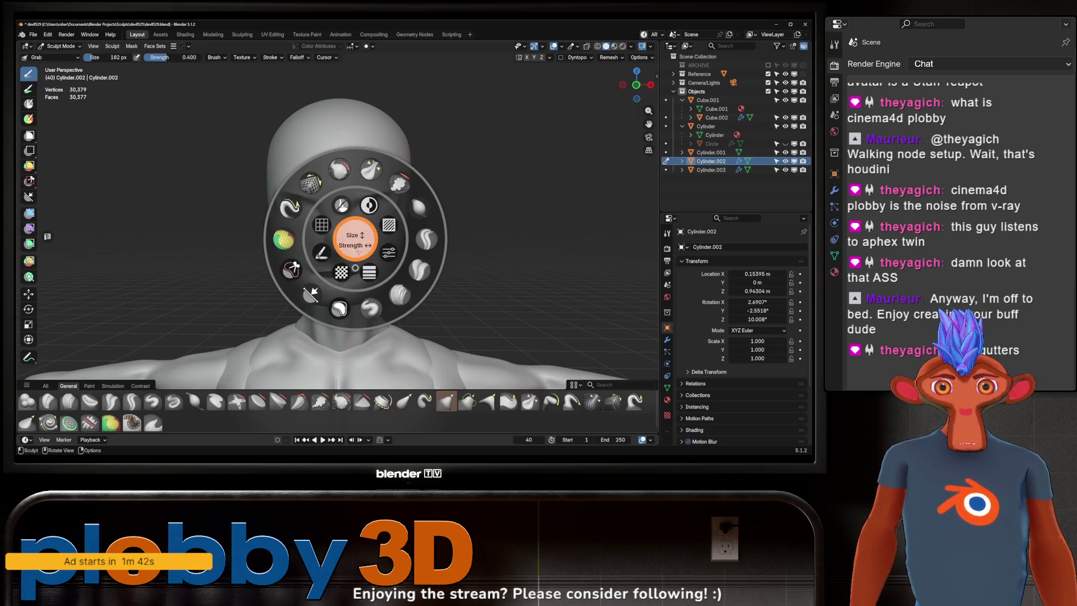
pyautogui.click(426, 239)
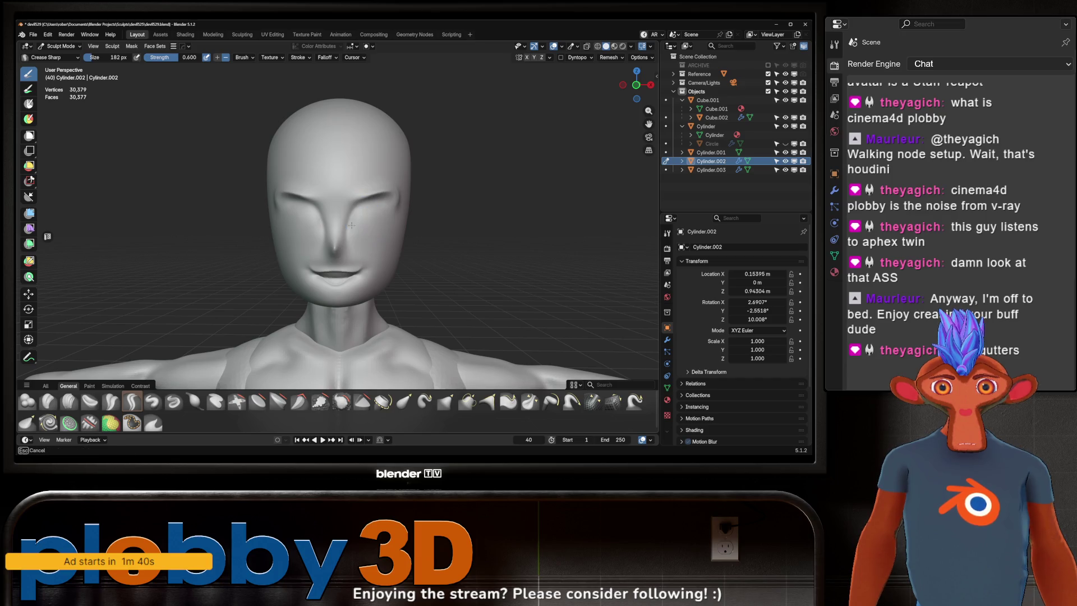
pyautogui.hotkey('alt', 'q')
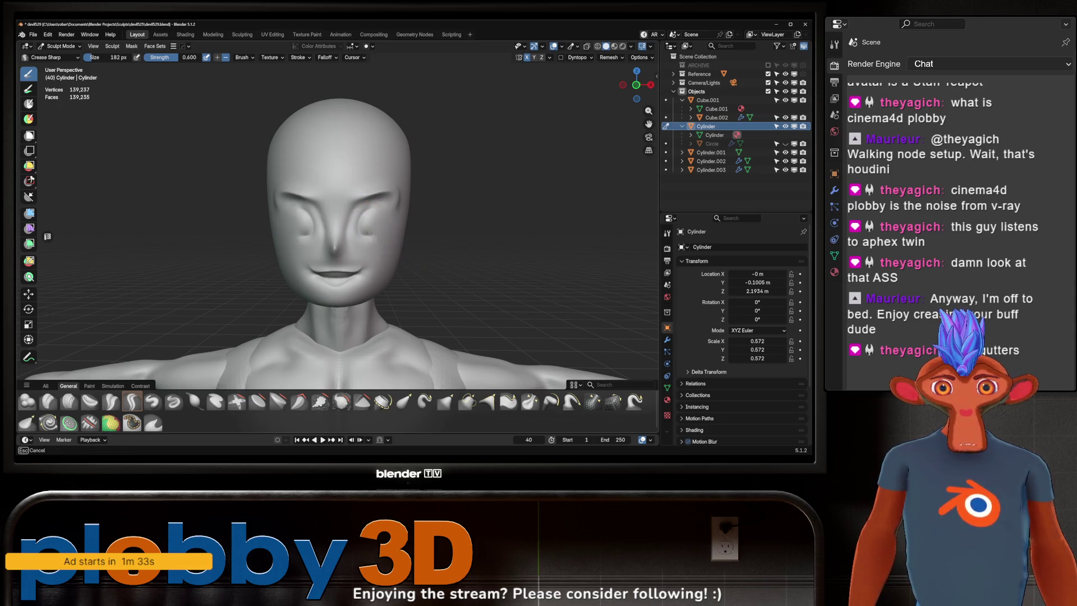
# - Carve mirrored creases that shape both eye sockets into hearts
pyautogui.scroll(2, 376, 207)
pyautogui.moveTo(397, 211); pyautogui.dragTo(345, 235, button='middle')
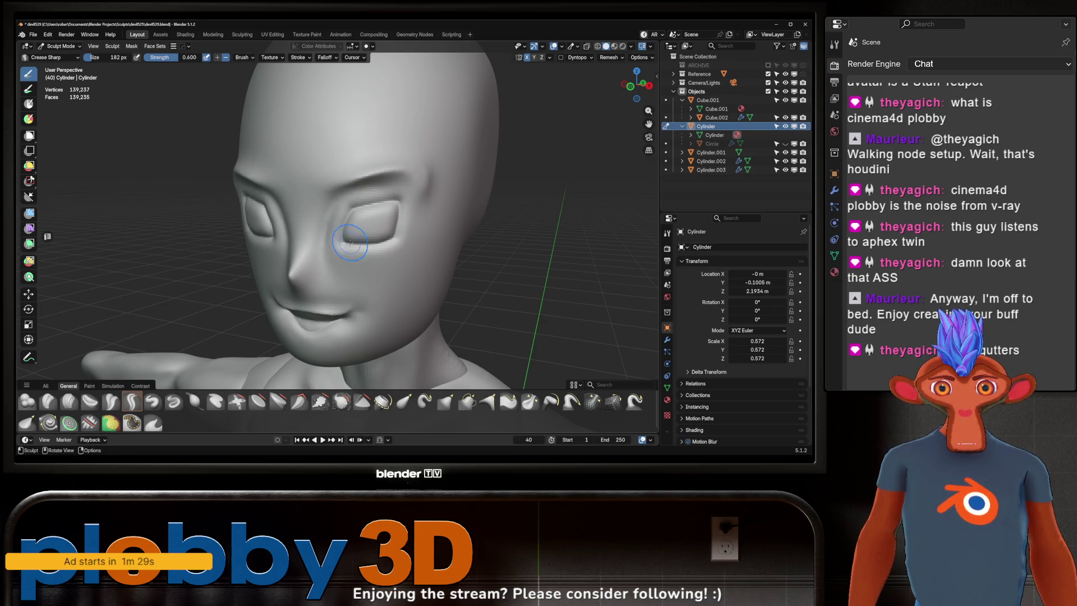
pyautogui.moveTo(397, 236)
pyautogui.mouseDown(button='middle')
pyautogui.moveTo(382, 235)
pyautogui.moveTo(413, 237)
pyautogui.moveTo(359, 212)
pyautogui.mouseUp(button='middle')
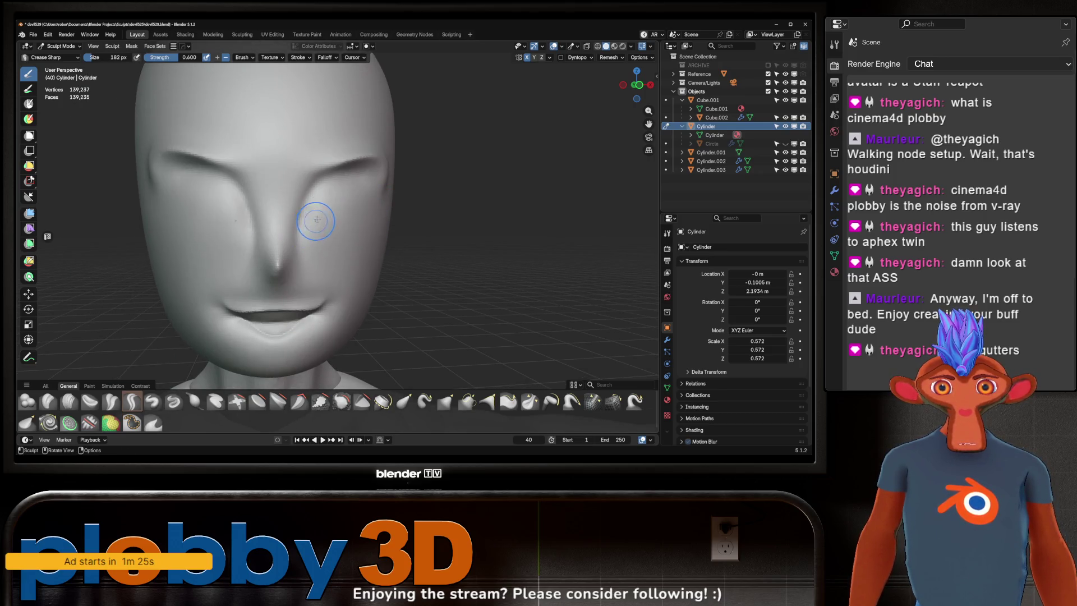
pyautogui.moveTo(362, 199)
pyautogui.mouseDown(button='middle')
pyautogui.moveTo(385, 221)
pyautogui.moveTo(380, 233)
pyautogui.moveTo(335, 225)
pyautogui.mouseUp(button='middle')
pyautogui.moveTo(342, 224); pyautogui.dragTo(364, 222)
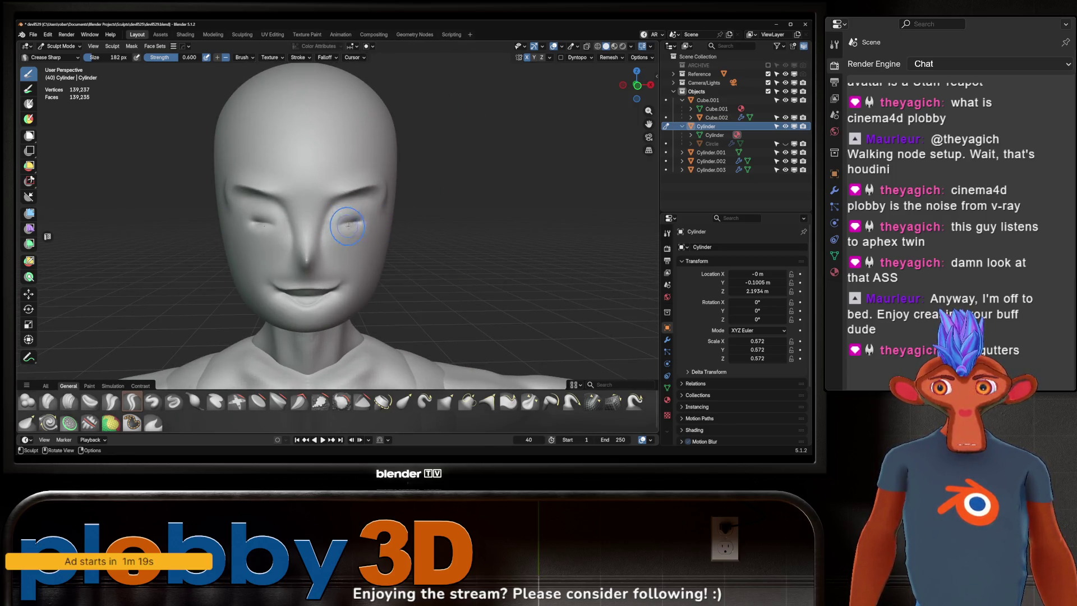
pyautogui.moveTo(347, 225); pyautogui.dragTo(356, 213, button='middle')
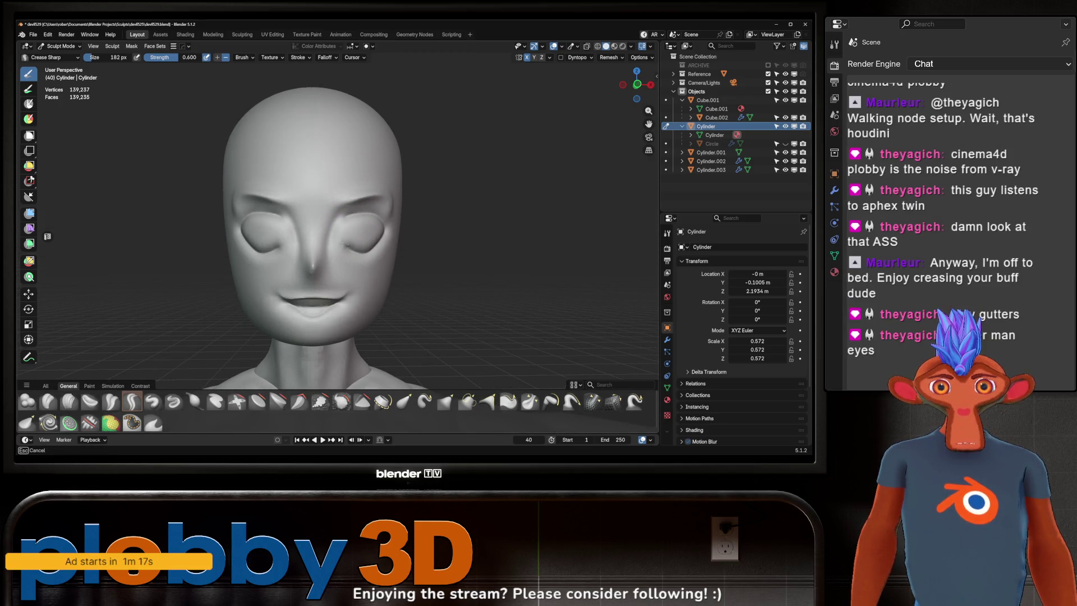
pyautogui.moveTo(442, 226)
pyautogui.mouseDown(button='middle')
pyautogui.moveTo(352, 222)
pyautogui.moveTo(379, 239)
pyautogui.moveTo(394, 228)
pyautogui.moveTo(351, 234)
pyautogui.mouseUp(button='middle')
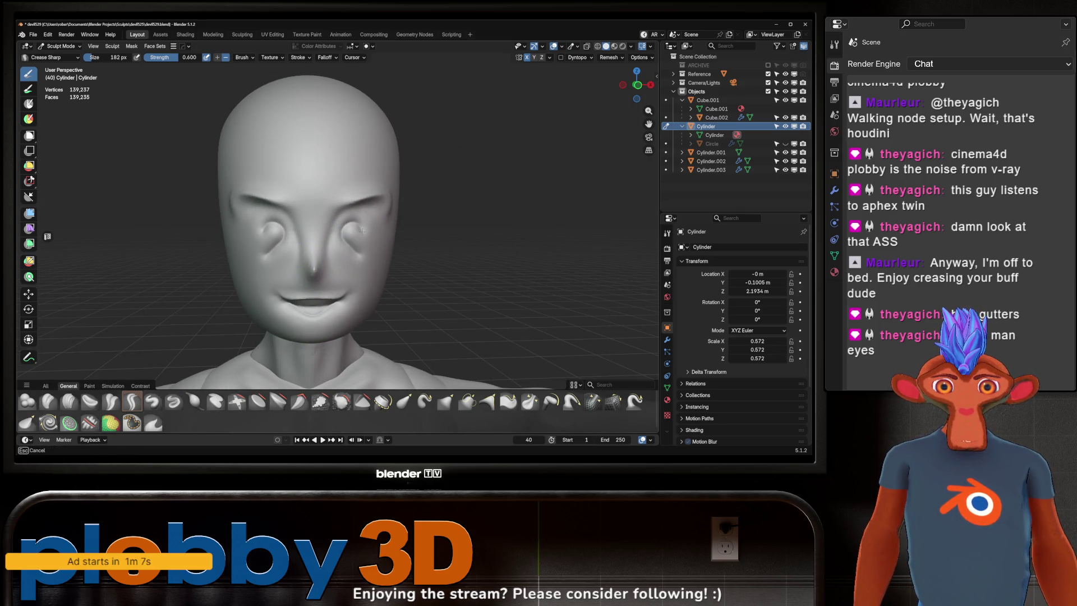
pyautogui.moveTo(362, 230)
pyautogui.mouseDown(button='middle')
pyautogui.moveTo(319, 229)
pyautogui.moveTo(361, 242)
pyautogui.moveTo(301, 246)
pyautogui.moveTo(357, 237)
pyautogui.mouseUp(button='middle')
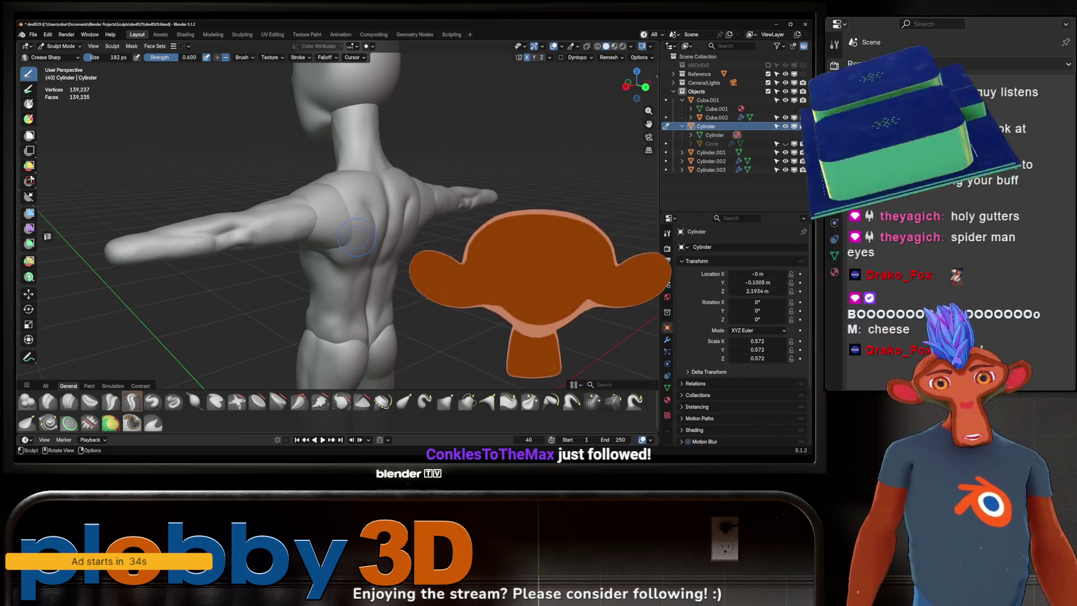
pyautogui.moveTo(357, 238)
pyautogui.mouseDown(button='middle')
pyautogui.moveTo(360, 192)
pyautogui.moveTo(318, 224)
pyautogui.moveTo(440, 225)
pyautogui.moveTo(229, 230)
pyautogui.moveTo(285, 268)
pyautogui.moveTo(377, 203)
pyautogui.moveTo(420, 193)
pyautogui.moveTo(341, 211)
pyautogui.mouseUp(button='middle')
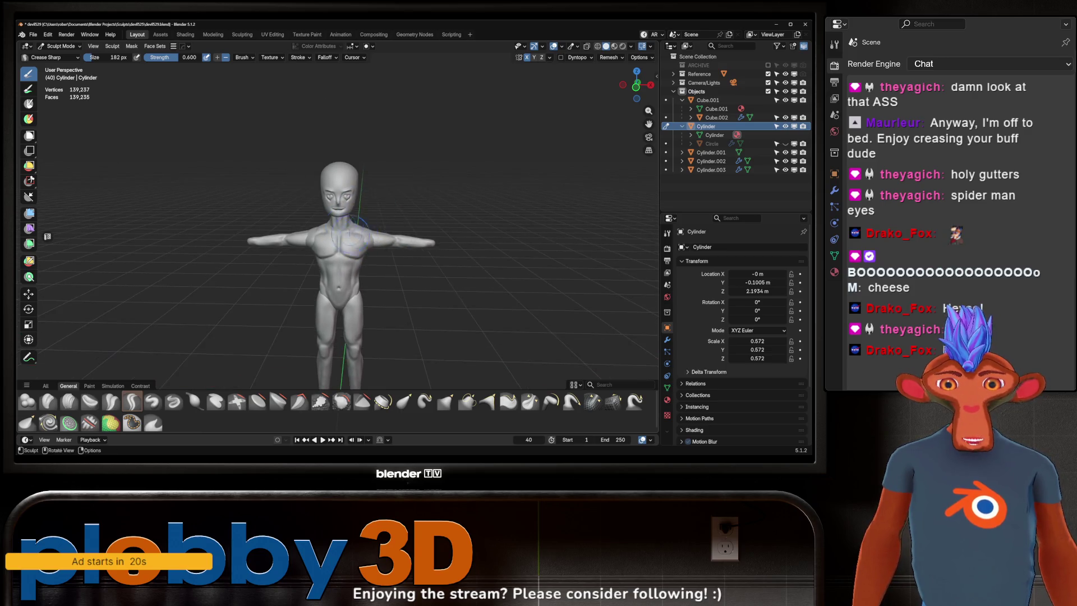
pyautogui.scroll(5, 342, 168)
pyautogui.scroll(-5, 374, 225)
pyautogui.moveTo(374, 225)
pyautogui.mouseDown(button='middle')
pyautogui.moveTo(393, 222)
pyautogui.moveTo(367, 216)
pyautogui.moveTo(446, 183)
pyautogui.moveTo(448, 214)
pyautogui.moveTo(494, 160)
pyautogui.mouseUp(button='middle')
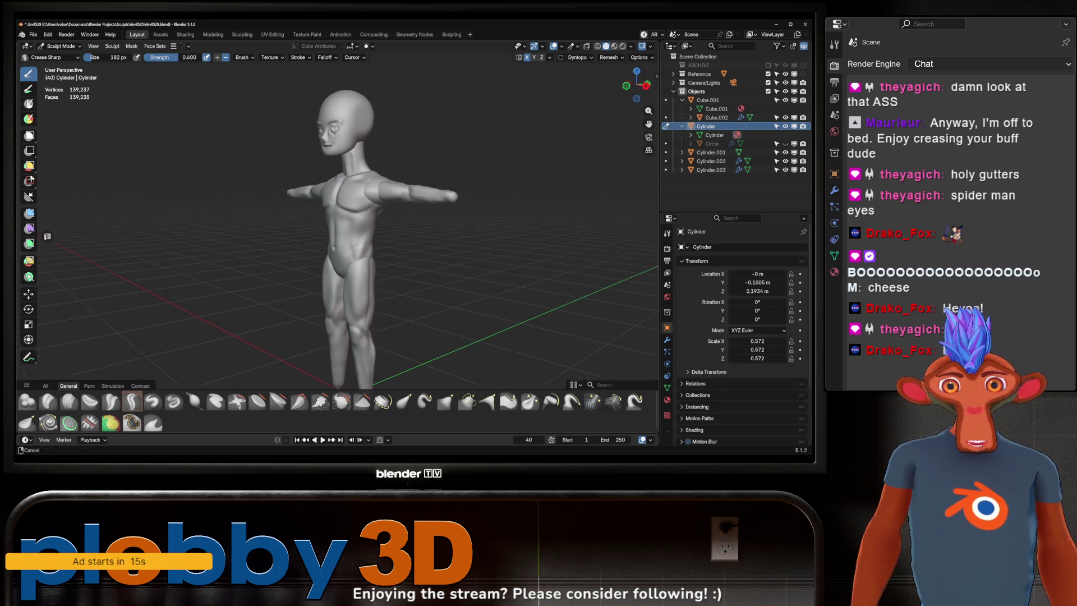
pyautogui.click(615, 46)
pyautogui.moveTo(404, 185)
pyautogui.mouseDown(button='middle')
pyautogui.moveTo(382, 178)
pyautogui.moveTo(449, 146)
pyautogui.mouseUp(button='middle')
pyautogui.scroll(5, 392, 185)
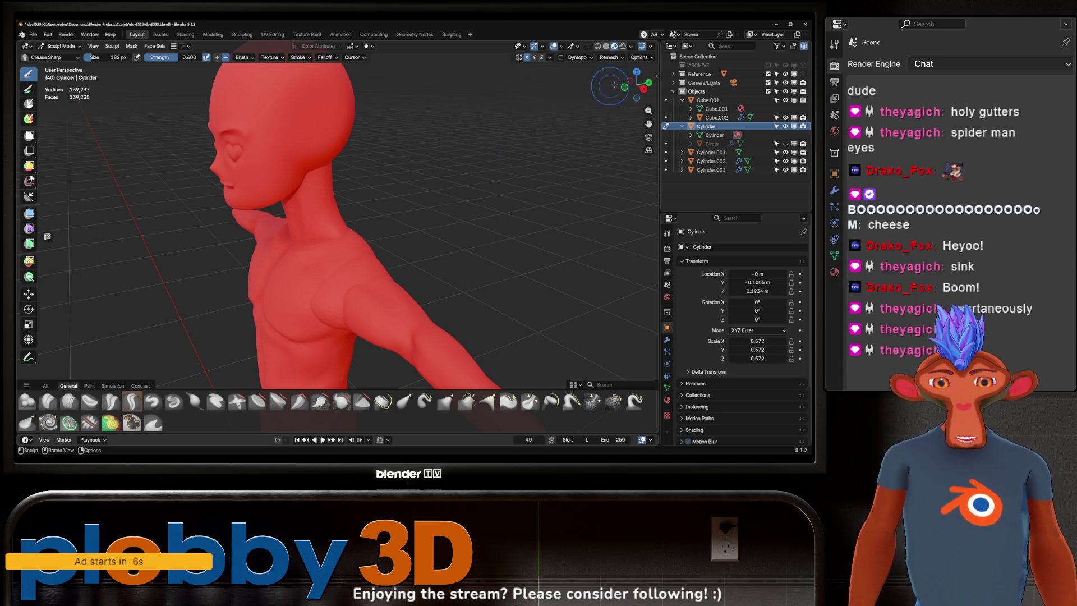
pyautogui.click(606, 46)
pyautogui.scroll(-5, 467, 156)
pyautogui.moveTo(427, 171); pyautogui.dragTo(354, 128, button='middle')
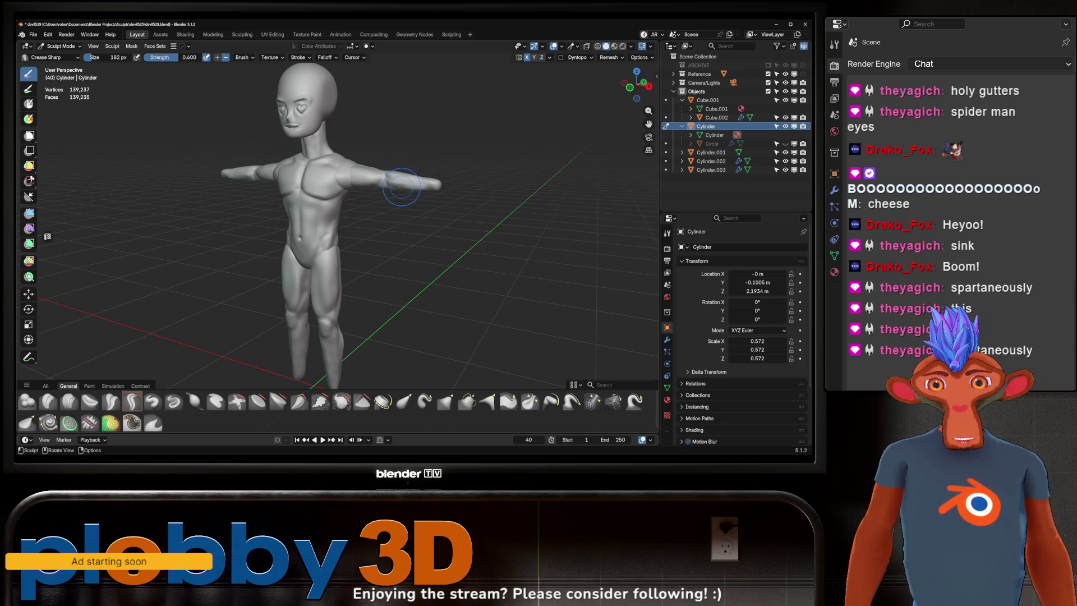
pyautogui.moveTo(450, 180)
pyautogui.mouseDown(button='middle')
pyautogui.moveTo(374, 218)
pyautogui.moveTo(382, 190)
pyautogui.mouseUp(button='middle')
pyautogui.scroll(-2, 392, 181)
pyautogui.moveTo(404, 247)
pyautogui.mouseDown(button='middle')
pyautogui.moveTo(512, 225)
pyautogui.moveTo(426, 213)
pyautogui.moveTo(378, 237)
pyautogui.mouseUp(button='middle')
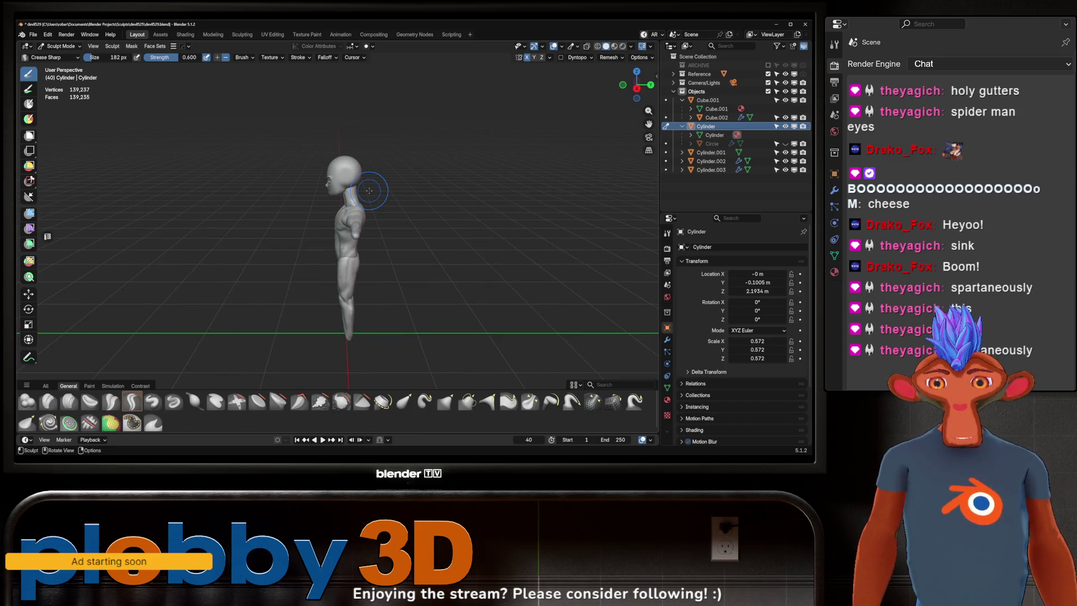
pyautogui.moveTo(389, 219)
pyautogui.mouseDown(button='middle')
pyautogui.moveTo(421, 193)
pyautogui.moveTo(414, 233)
pyautogui.mouseUp(button='middle')
pyautogui.scroll(3, 431, 197)
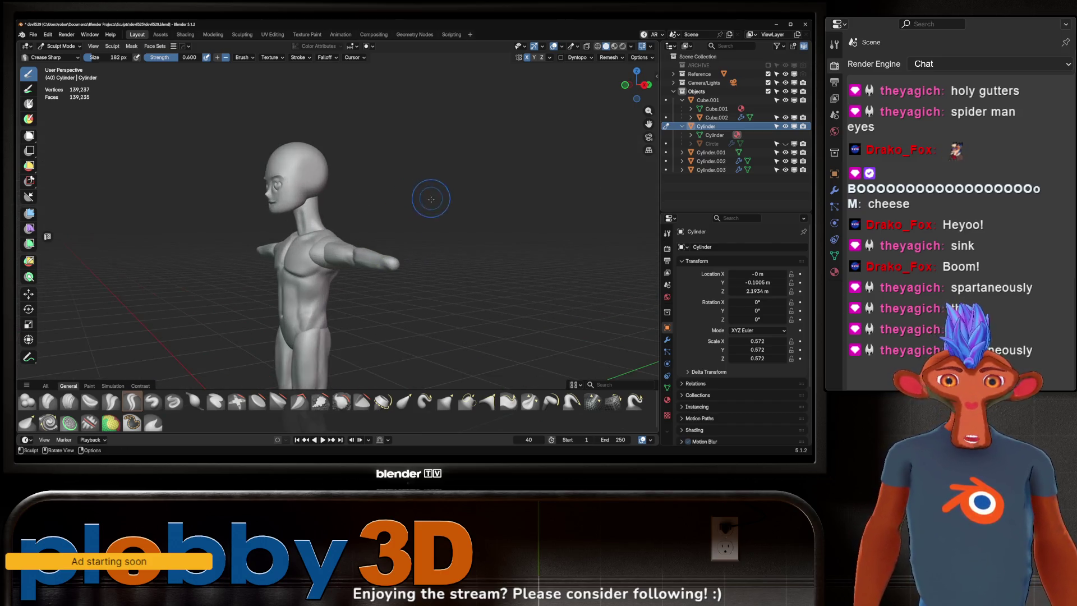
# - Change the material's Base Color from red to pink and preview it on the model
pyautogui.click(668, 399)
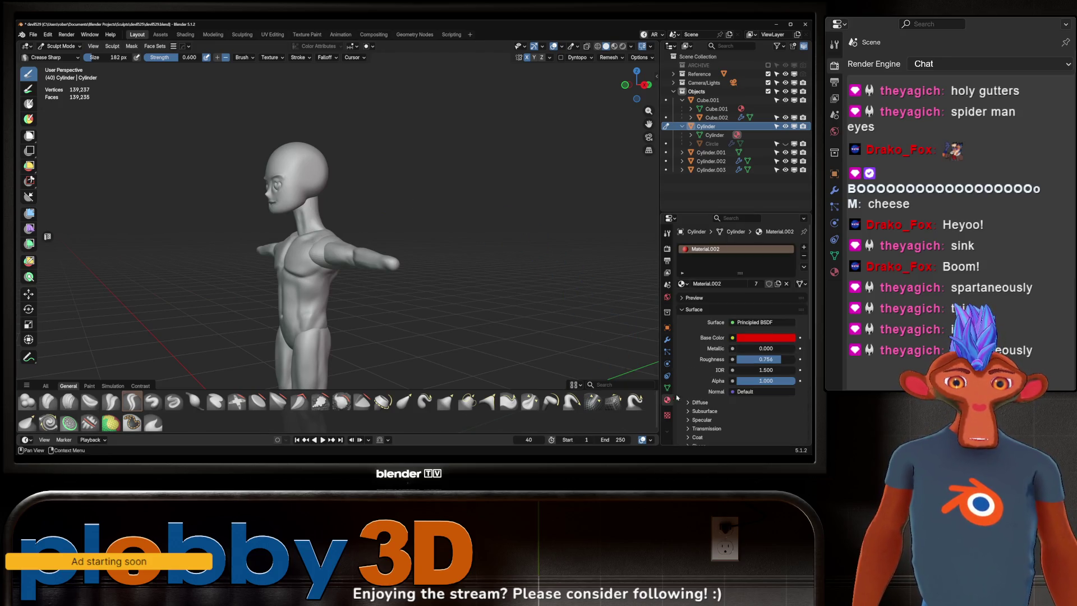
pyautogui.click(756, 338)
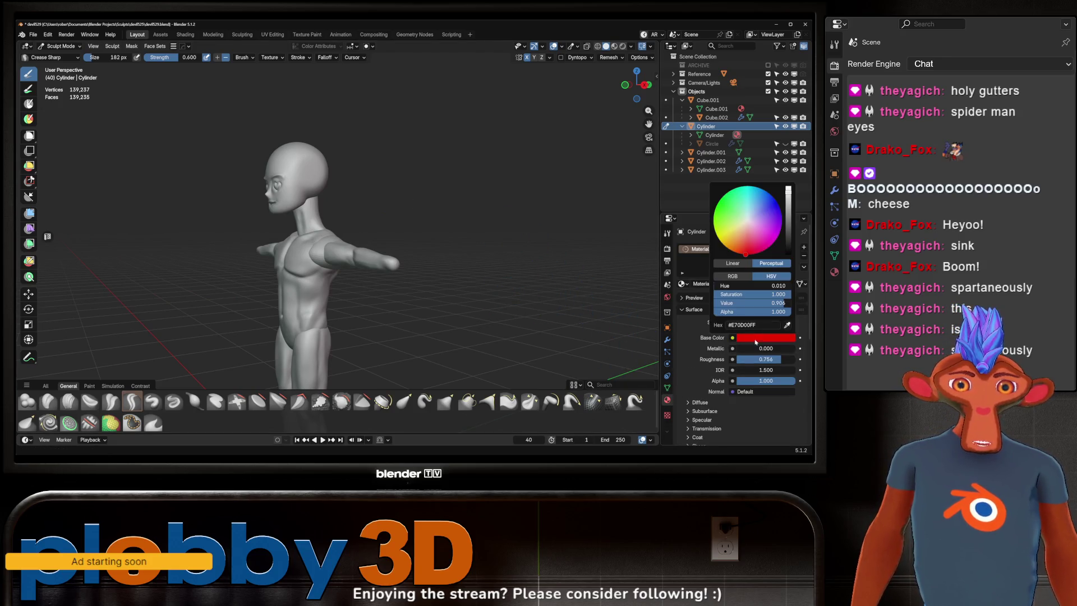
pyautogui.moveTo(756, 239); pyautogui.dragTo(759, 236)
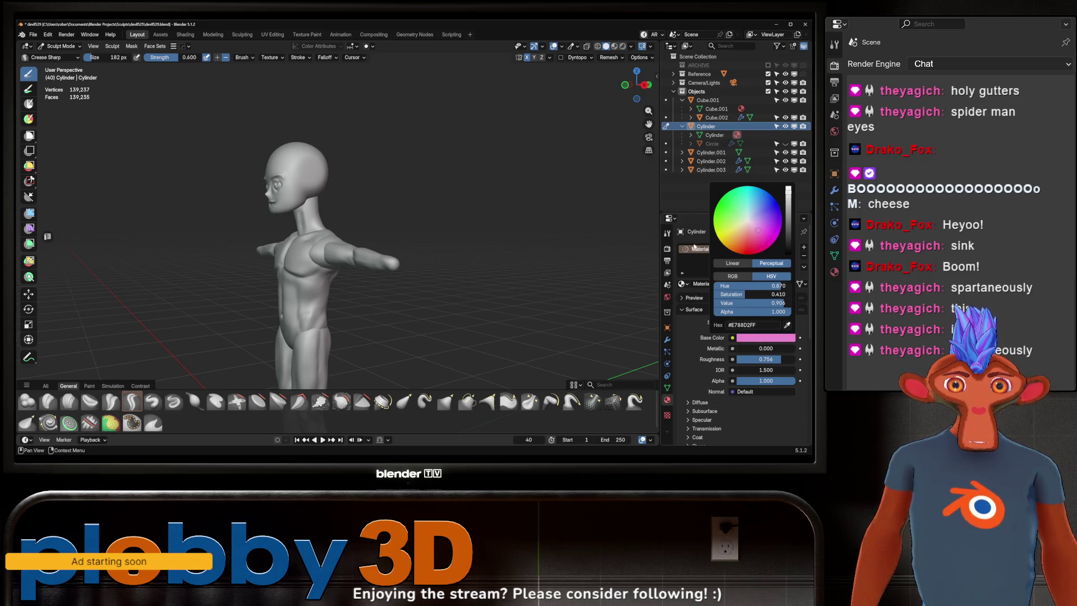
pyautogui.click(613, 47)
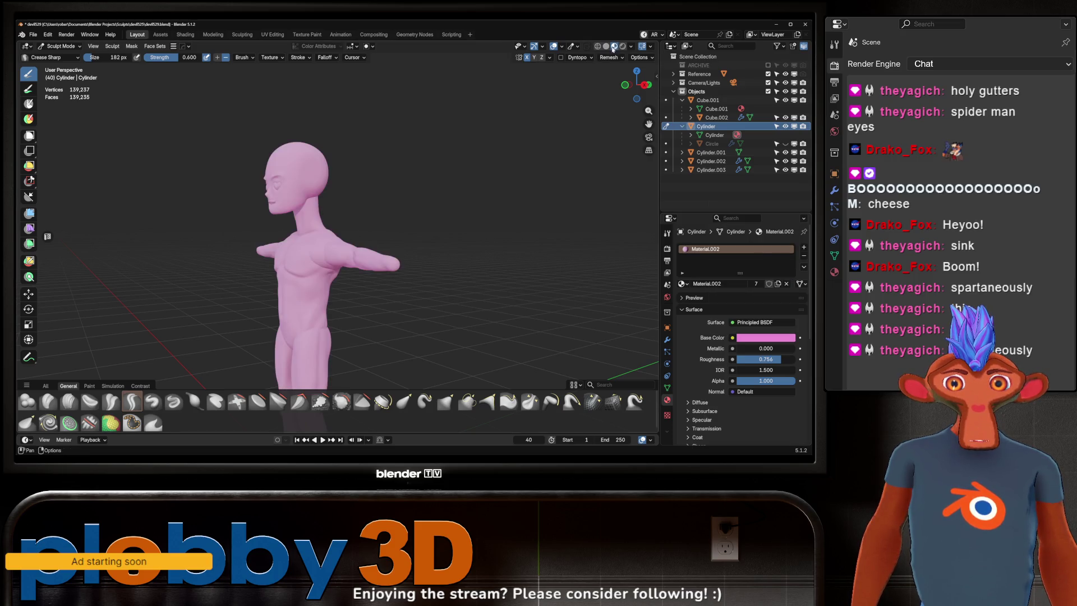
pyautogui.moveTo(468, 142)
pyautogui.mouseDown(button='middle')
pyautogui.moveTo(477, 168)
pyautogui.moveTo(483, 109)
pyautogui.moveTo(477, 144)
pyautogui.moveTo(457, 137)
pyautogui.moveTo(457, 126)
pyautogui.moveTo(481, 154)
pyautogui.moveTo(380, 155)
pyautogui.mouseUp(button='middle')
pyautogui.moveTo(422, 198)
pyautogui.mouseDown(button='middle')
pyautogui.moveTo(584, 180)
pyautogui.moveTo(496, 157)
pyautogui.moveTo(507, 164)
pyautogui.moveTo(510, 139)
pyautogui.moveTo(457, 149)
pyautogui.moveTo(483, 173)
pyautogui.moveTo(447, 190)
pyautogui.moveTo(413, 183)
pyautogui.moveTo(435, 195)
pyautogui.moveTo(497, 173)
pyautogui.moveTo(504, 188)
pyautogui.mouseUp(button='middle')
# - Lower the material's Roughness to 0.493
pyautogui.moveTo(755, 356); pyautogui.dragTo(766, 360)
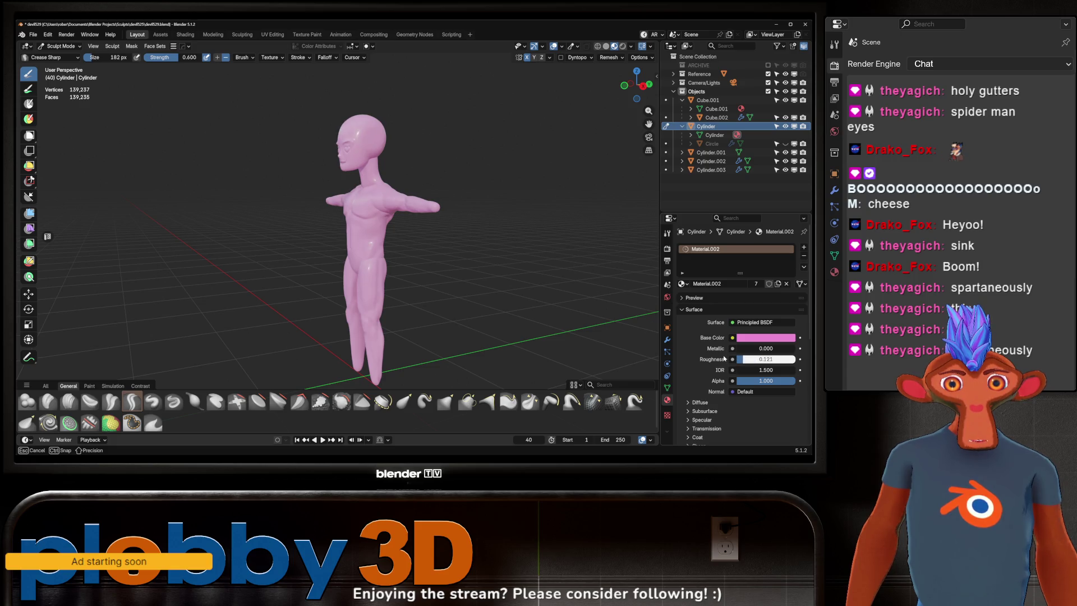
pyautogui.moveTo(747, 359); pyautogui.dragTo(746, 359)
pyautogui.moveTo(578, 284)
pyautogui.mouseDown(button='middle')
pyautogui.moveTo(561, 283)
pyautogui.moveTo(594, 280)
pyautogui.moveTo(464, 269)
pyautogui.mouseUp(button='middle')
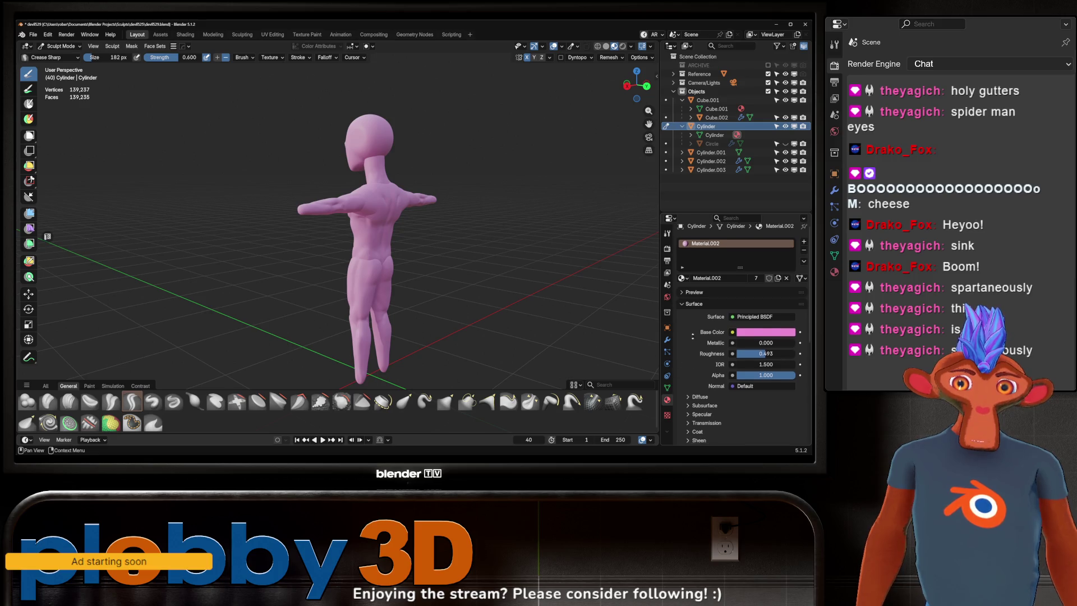
pyautogui.scroll(-4, 712, 272)
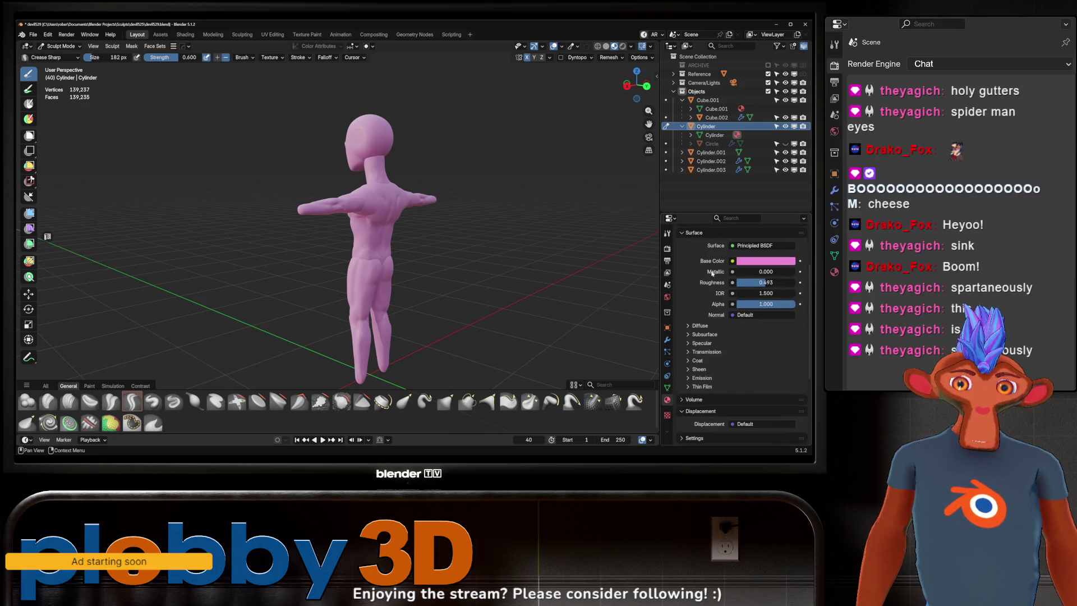
# - Raise the Subsurface Weight to 1.000 and check the figure in Rendered view
pyautogui.click(702, 334)
pyautogui.moveTo(746, 359)
pyautogui.mouseDown()
pyautogui.moveTo(802, 372)
pyautogui.moveTo(797, 362)
pyautogui.mouseUp()
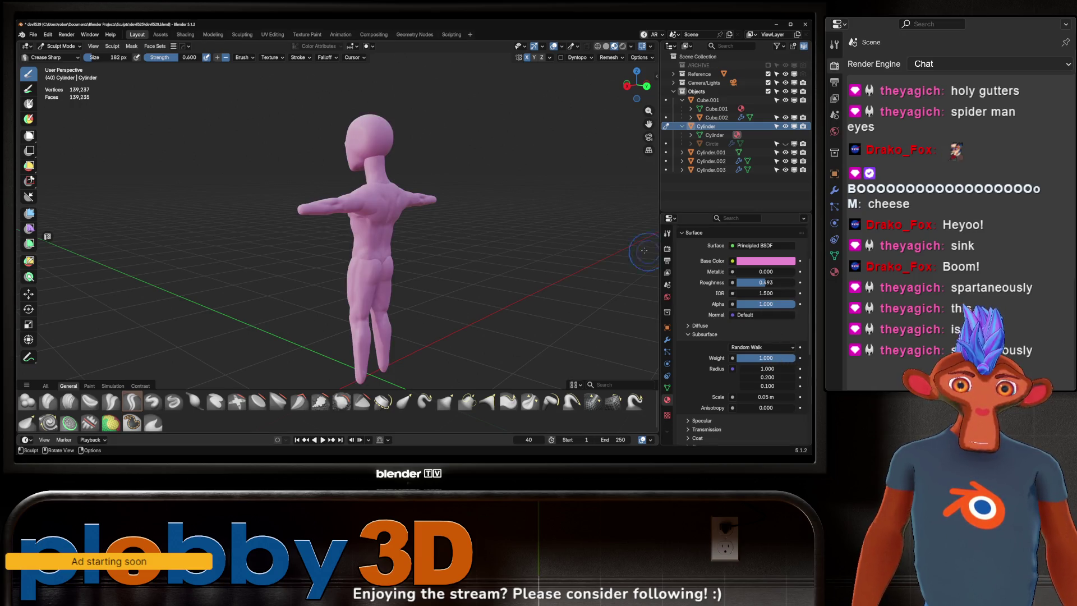
pyautogui.click(606, 46)
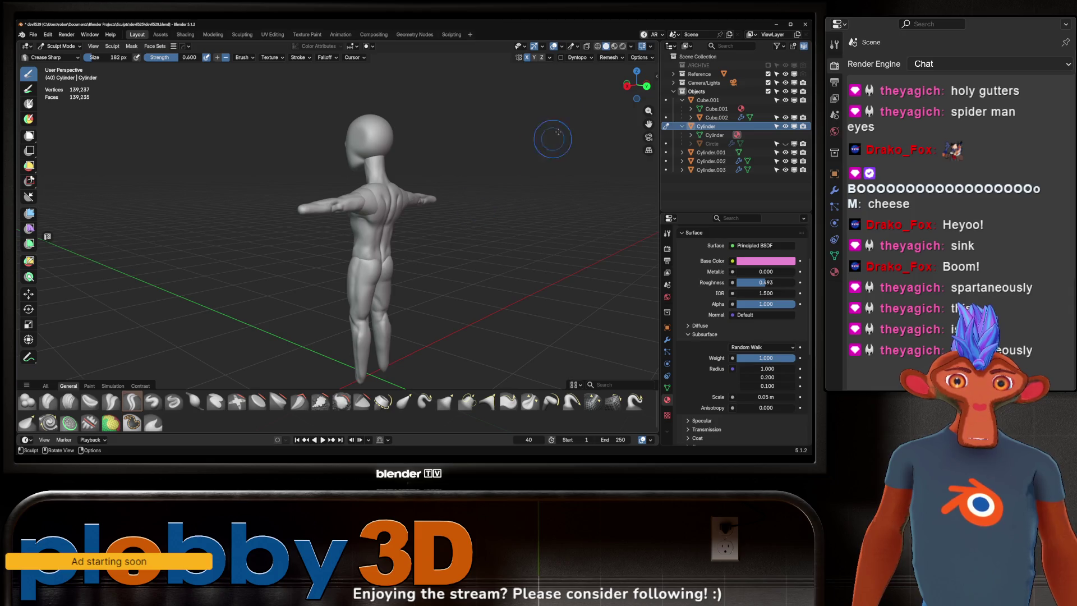
pyautogui.click(623, 46)
pyautogui.moveTo(502, 204); pyautogui.dragTo(480, 204, button='middle')
pyautogui.moveTo(444, 244)
pyautogui.mouseDown(button='middle')
pyautogui.moveTo(538, 201)
pyautogui.moveTo(493, 186)
pyautogui.moveTo(493, 212)
pyautogui.moveTo(476, 216)
pyautogui.mouseUp(button='middle')
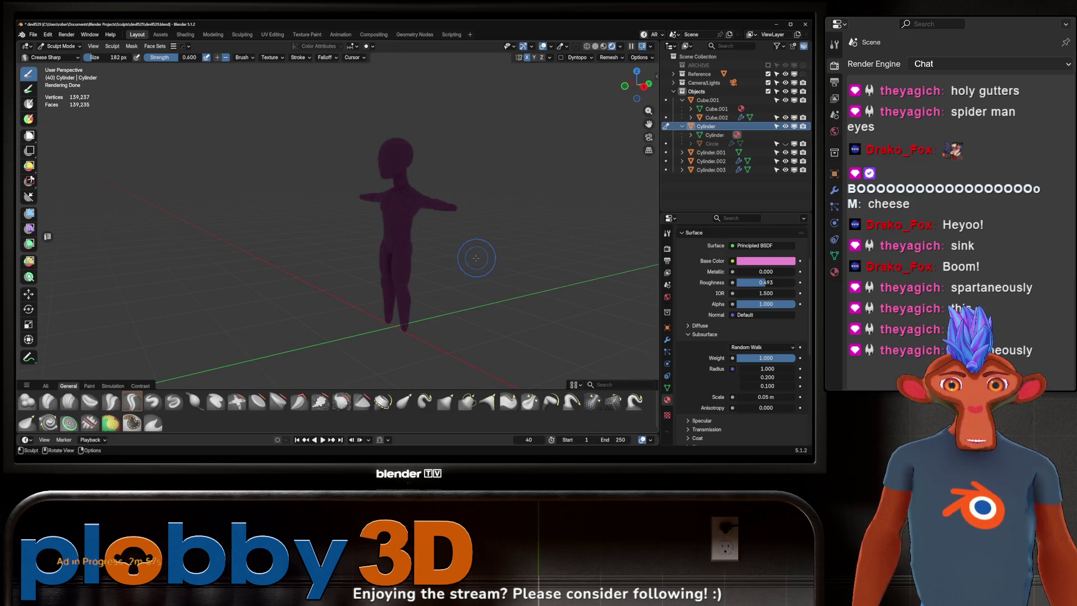
# - Return to Object Mode and add an Area light to the scene
pyautogui.hotkey('ctrl', 'Tab')
pyautogui.click(395, 235)
pyautogui.hotkey('shift', 'a')
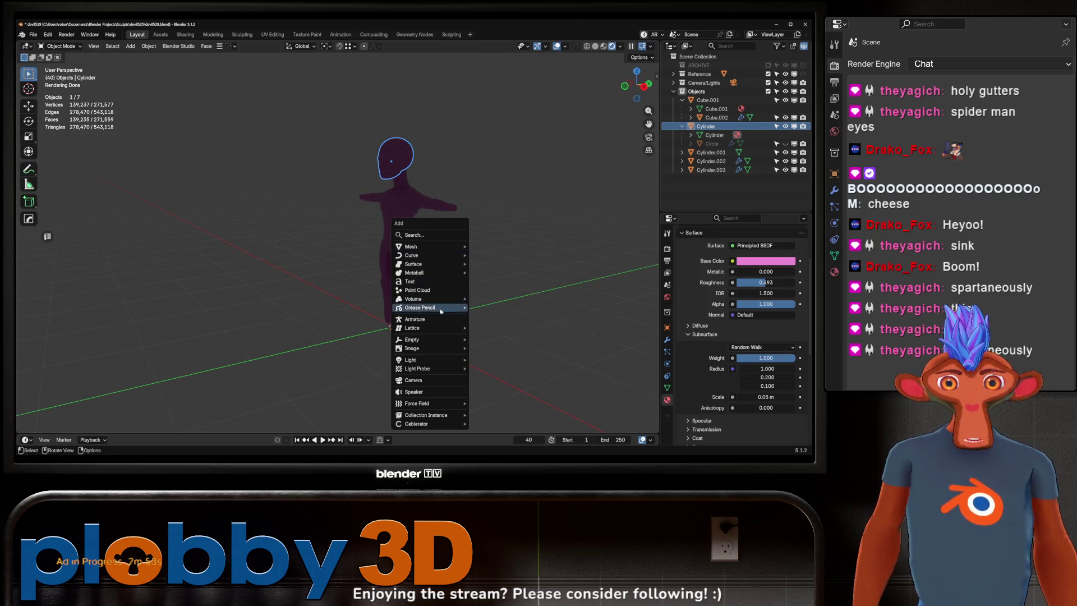
pyautogui.moveTo(438, 359)
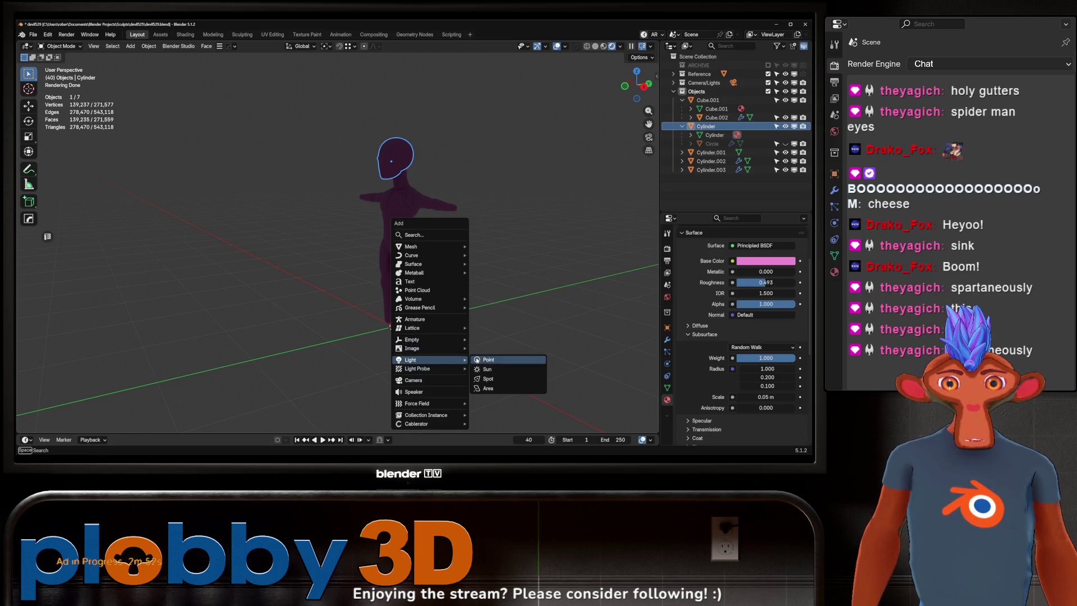
pyautogui.click(488, 388)
# - Raise the light, tilt it on X, resize it, and place it above beside the figure
pyautogui.press('g')
pyautogui.press('z')
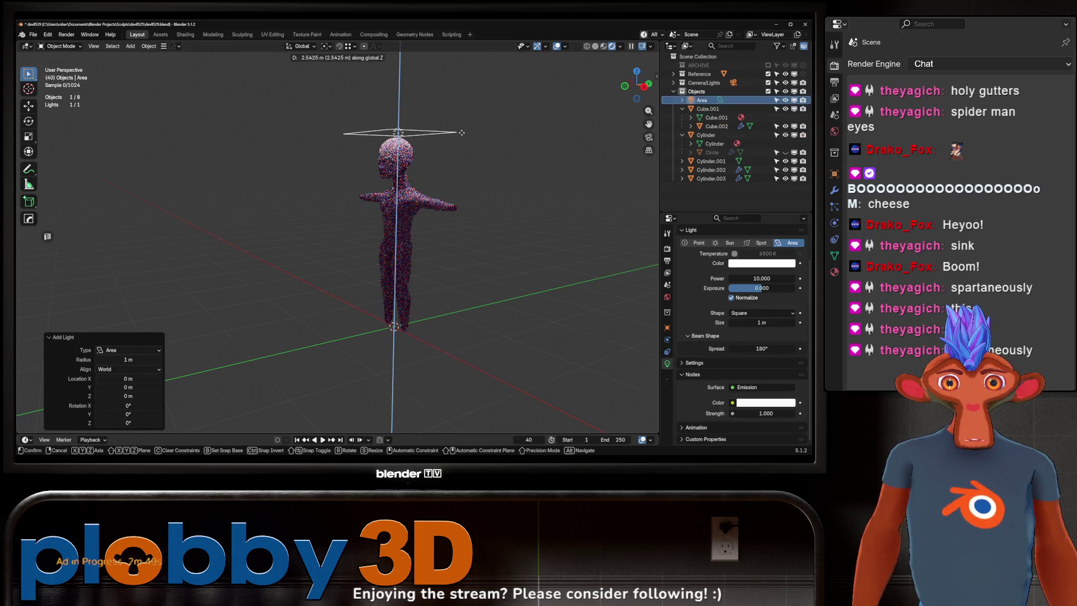
pyautogui.click(471, 131)
pyautogui.press('r')
pyautogui.press('x')
pyautogui.click(513, 160)
pyautogui.press('s')
pyautogui.click(520, 158)
pyautogui.press('g')
pyautogui.click(498, 147)
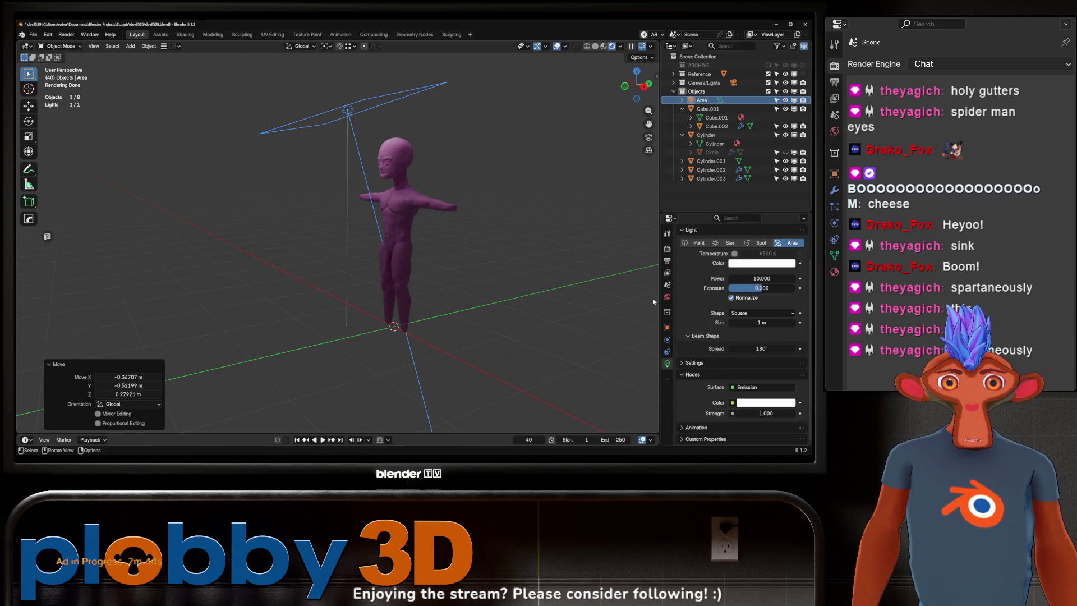
# - Set the area light's Power to 37.500, then deselect it
pyautogui.moveTo(744, 281); pyautogui.dragTo(788, 286)
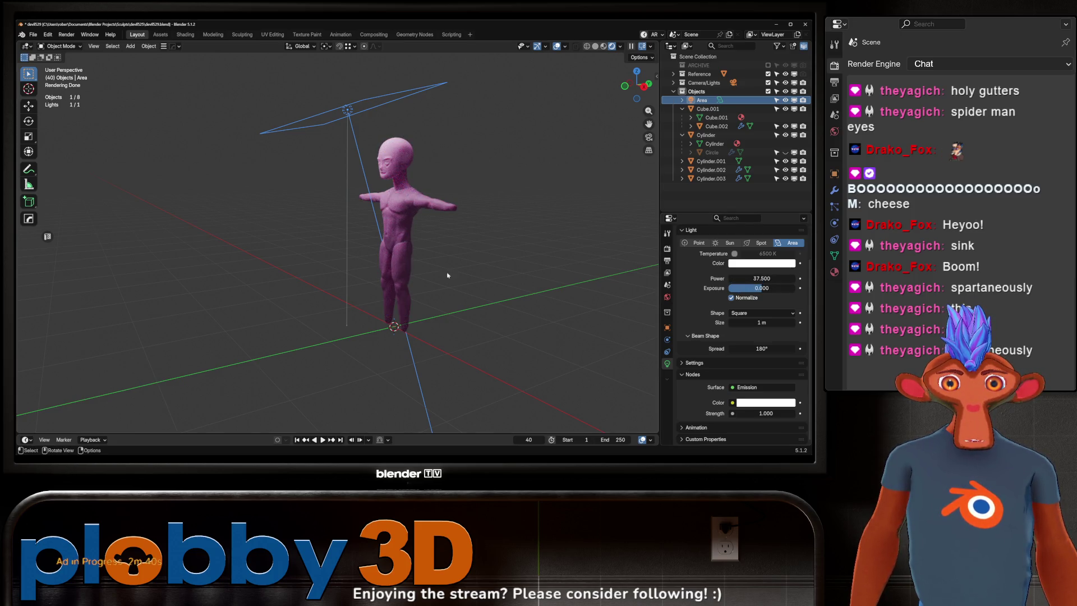
pyautogui.moveTo(483, 258); pyautogui.dragTo(517, 259, button='middle')
pyautogui.moveTo(496, 252)
pyautogui.mouseDown(button='middle')
pyautogui.moveTo(468, 221)
pyautogui.moveTo(345, 206)
pyautogui.mouseUp(button='middle')
pyautogui.click(439, 209)
# - Delete the area light and reset the legs' Subsurface Weight to 0.000
pyautogui.hotkey('ctrl', 'z')
pyautogui.press('Delete')
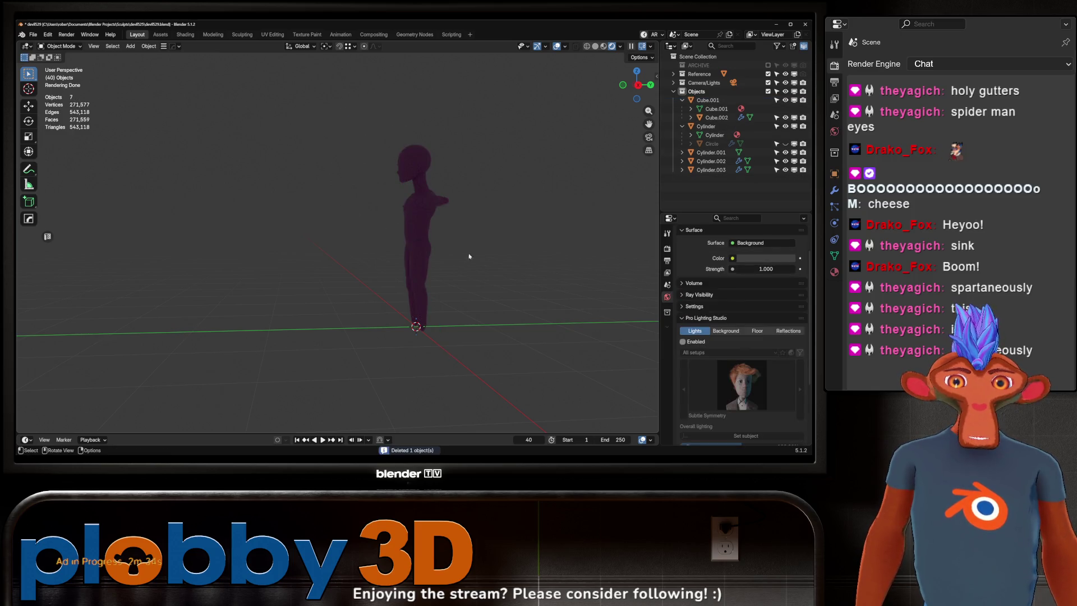
pyautogui.click(421, 279)
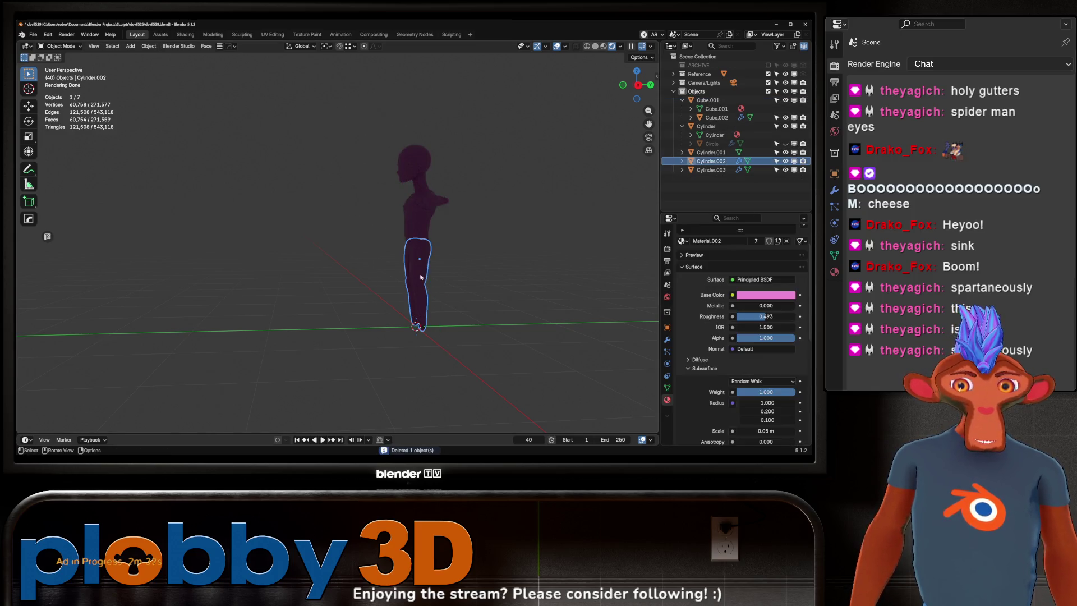
pyautogui.press('BackSpace')
# - Preview the pink material, then return to Solid shading and reframe the figure
pyautogui.click(603, 46)
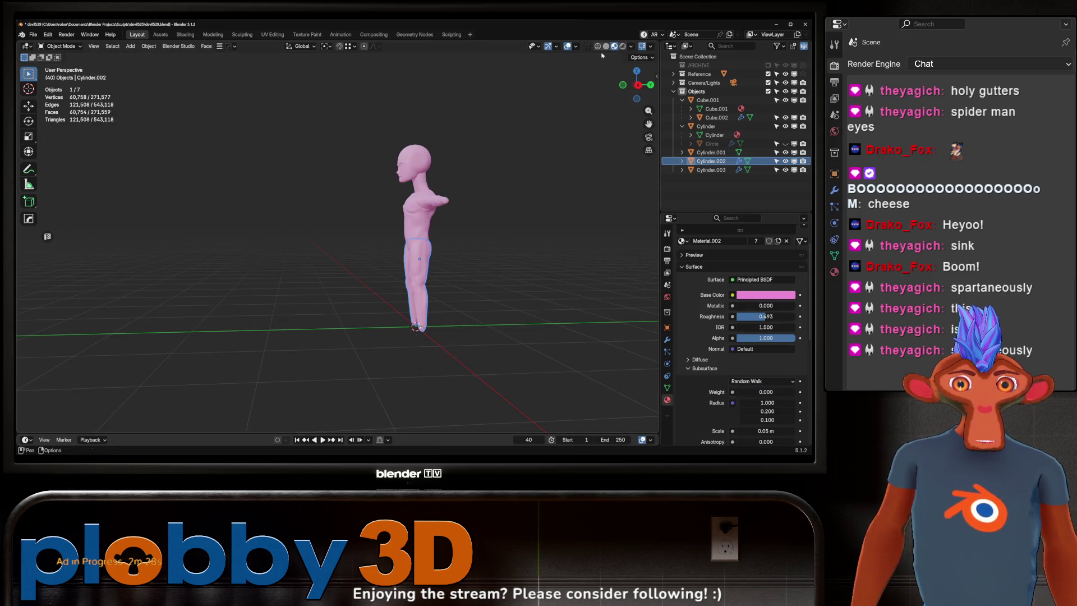
pyautogui.moveTo(463, 183)
pyautogui.mouseDown(button='middle')
pyautogui.moveTo(473, 190)
pyautogui.moveTo(512, 96)
pyautogui.mouseUp(button='middle')
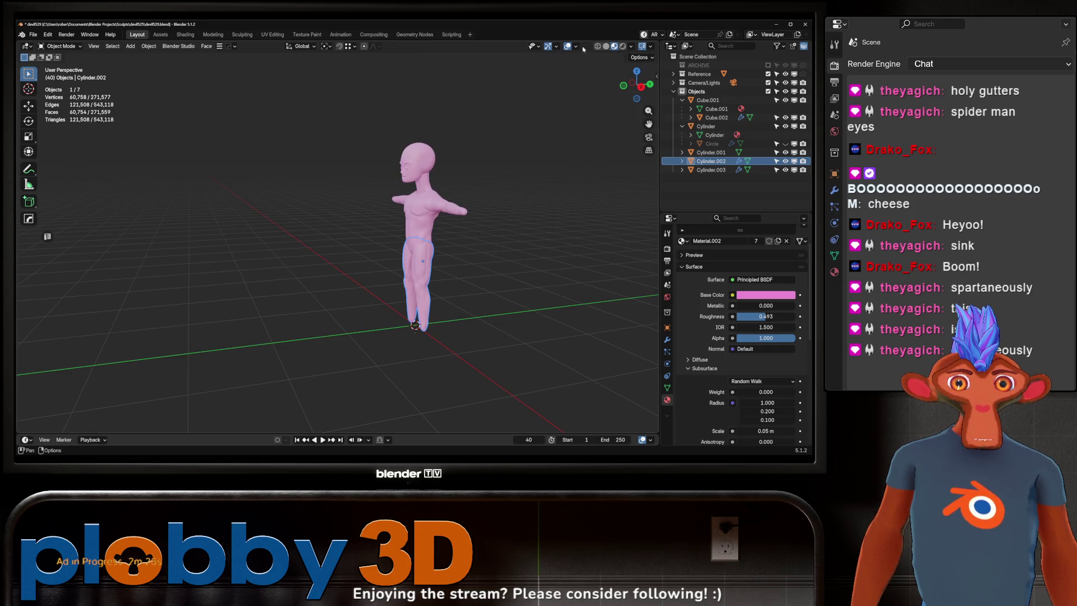
pyautogui.click(606, 46)
pyautogui.moveTo(490, 173)
pyautogui.keyDown('shift'); pyautogui.mouseDown(button='middle')
pyautogui.moveTo(433, 231)
pyautogui.moveTo(524, 175)
pyautogui.moveTo(346, 269)
pyautogui.mouseUp(button='middle'); pyautogui.keyUp('shift')
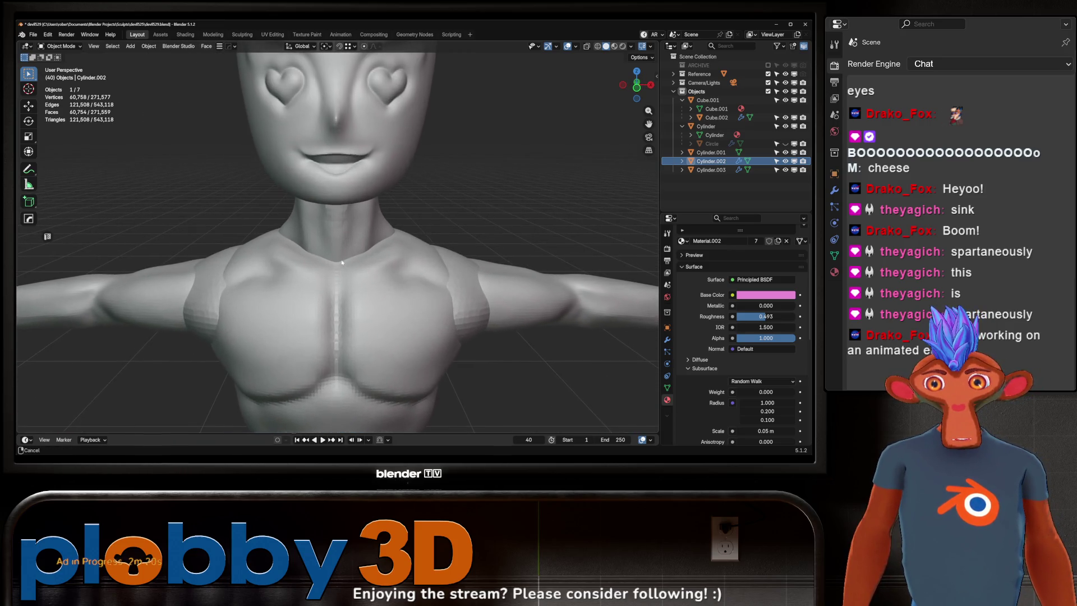
pyautogui.scroll(-8, 347, 267)
pyautogui.moveTo(353, 264)
pyautogui.mouseDown(button='middle')
pyautogui.moveTo(392, 248)
pyautogui.moveTo(482, 249)
pyautogui.moveTo(341, 262)
pyautogui.moveTo(455, 242)
pyautogui.moveTo(361, 238)
pyautogui.moveTo(392, 254)
pyautogui.mouseUp(button='middle')
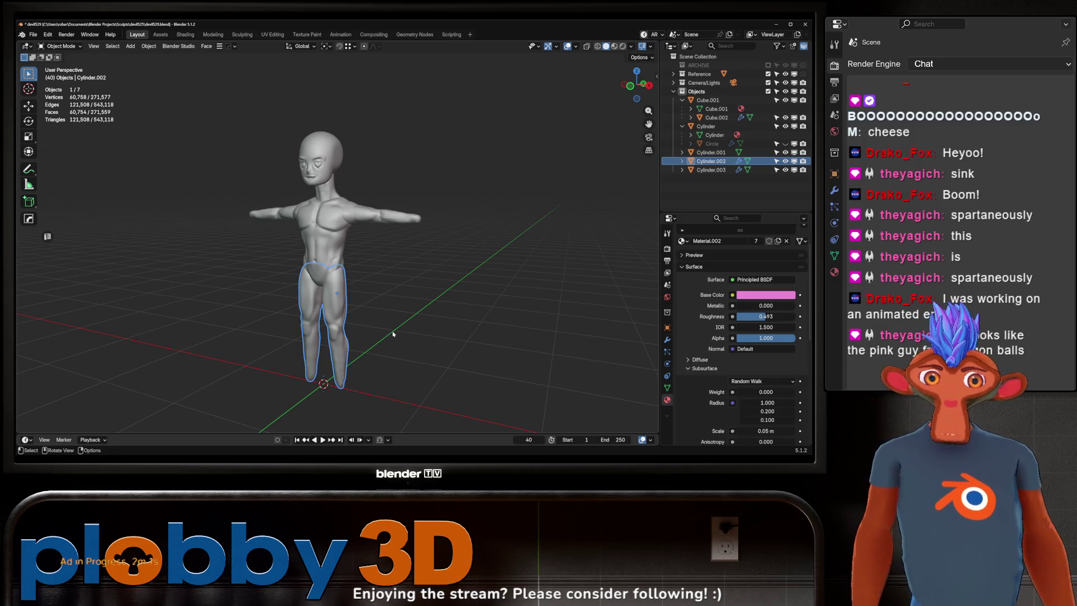
# - Orbit to a near-front view, briefly selecting the torso and then clearing the selection
pyautogui.moveTo(393, 335)
pyautogui.mouseDown(button='middle')
pyautogui.moveTo(329, 215)
pyautogui.moveTo(263, 207)
pyautogui.moveTo(303, 184)
pyautogui.mouseUp(button='middle')
pyautogui.scroll(5, 304, 183)
pyautogui.scroll(-6, 304, 184)
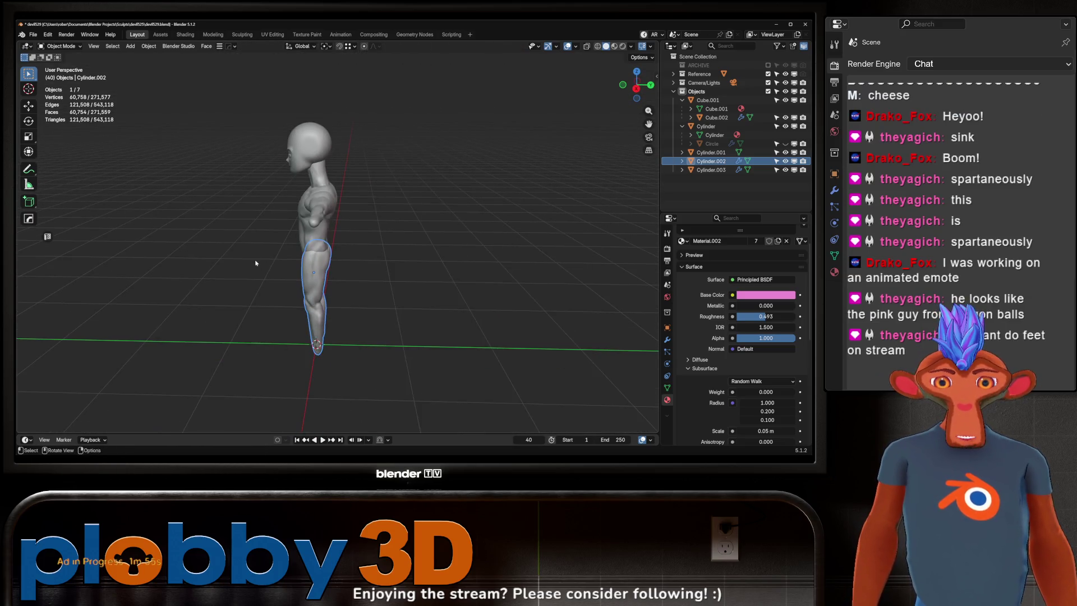
pyautogui.keyDown('shift'); pyautogui.click(317, 219); pyautogui.keyUp('shift')
pyautogui.click(237, 264)
pyautogui.moveTo(237, 264); pyautogui.dragTo(330, 258, button='middle')
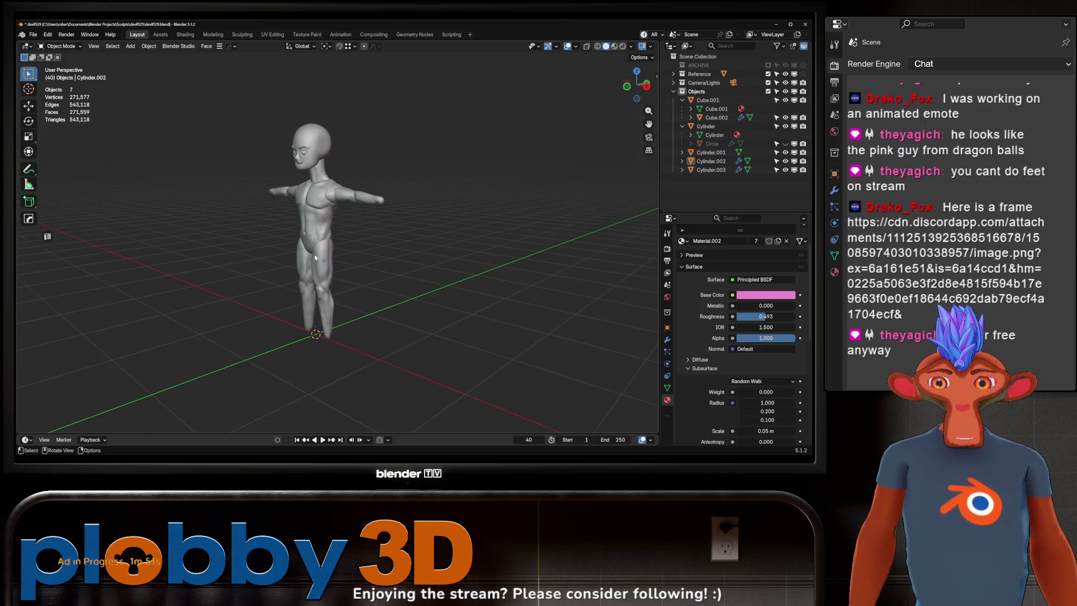
pyautogui.scroll(1, 315, 257)
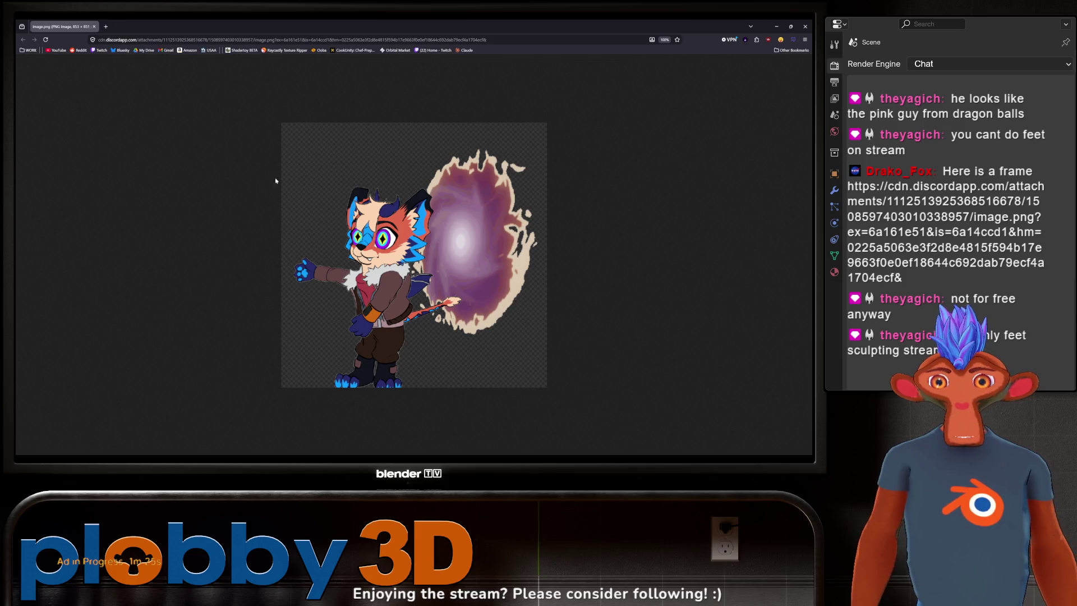
pyautogui.click(94, 26)
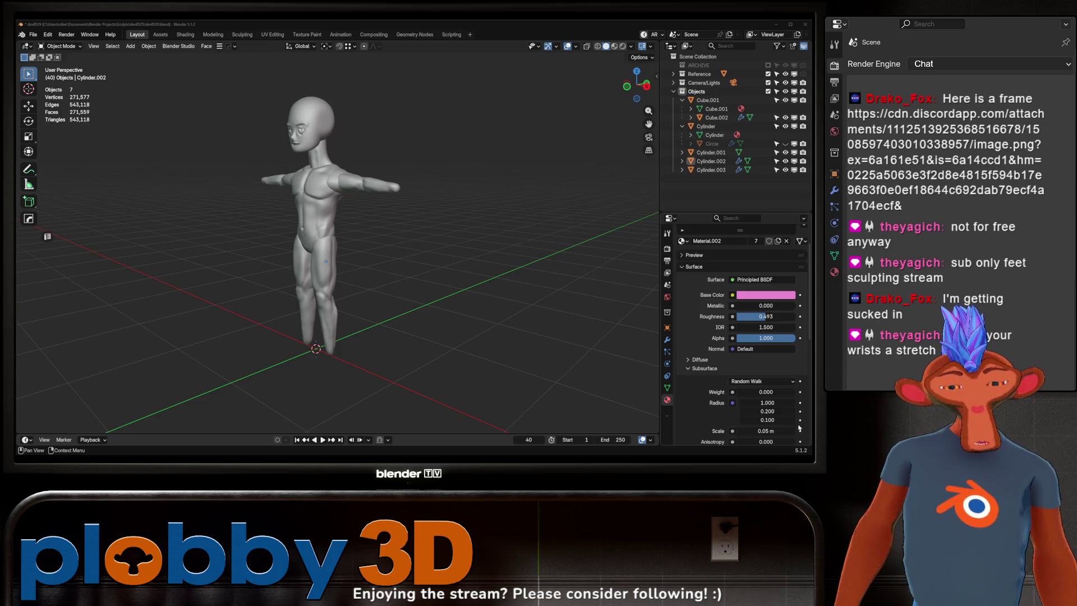
pyautogui.moveTo(185, 303)
pyautogui.mouseDown(button='middle')
pyautogui.moveTo(162, 259)
pyautogui.moveTo(182, 243)
pyautogui.moveTo(202, 288)
pyautogui.moveTo(210, 230)
pyautogui.moveTo(172, 275)
pyautogui.moveTo(229, 234)
pyautogui.moveTo(197, 259)
pyautogui.moveTo(327, 212)
pyautogui.moveTo(303, 246)
pyautogui.moveTo(278, 230)
pyautogui.moveTo(245, 255)
pyautogui.moveTo(230, 229)
pyautogui.mouseUp(button='middle')
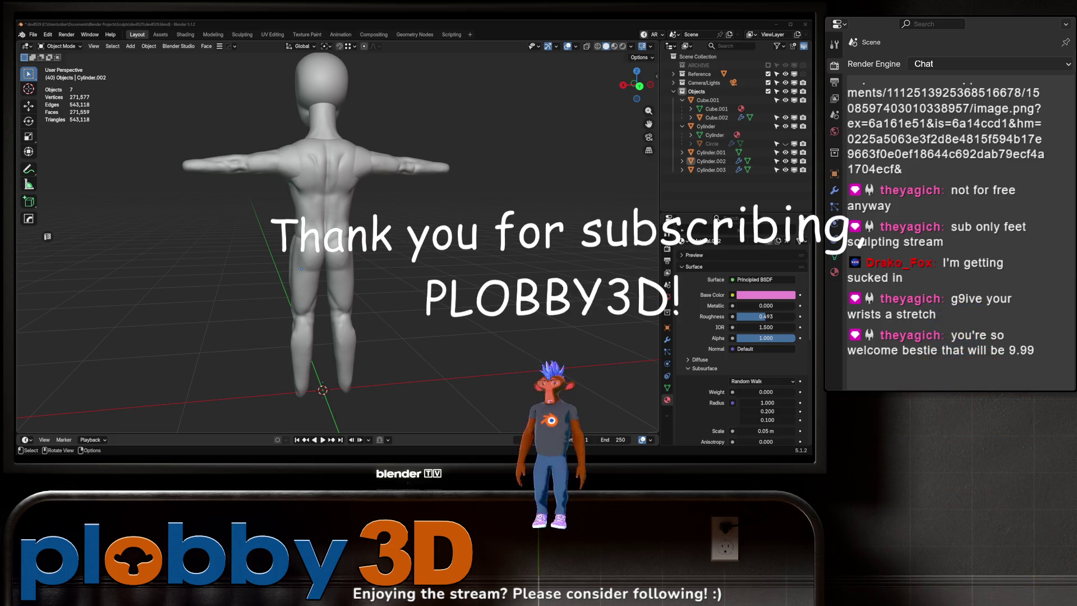
pyautogui.moveTo(306, 213); pyautogui.dragTo(283, 215, button='middle')
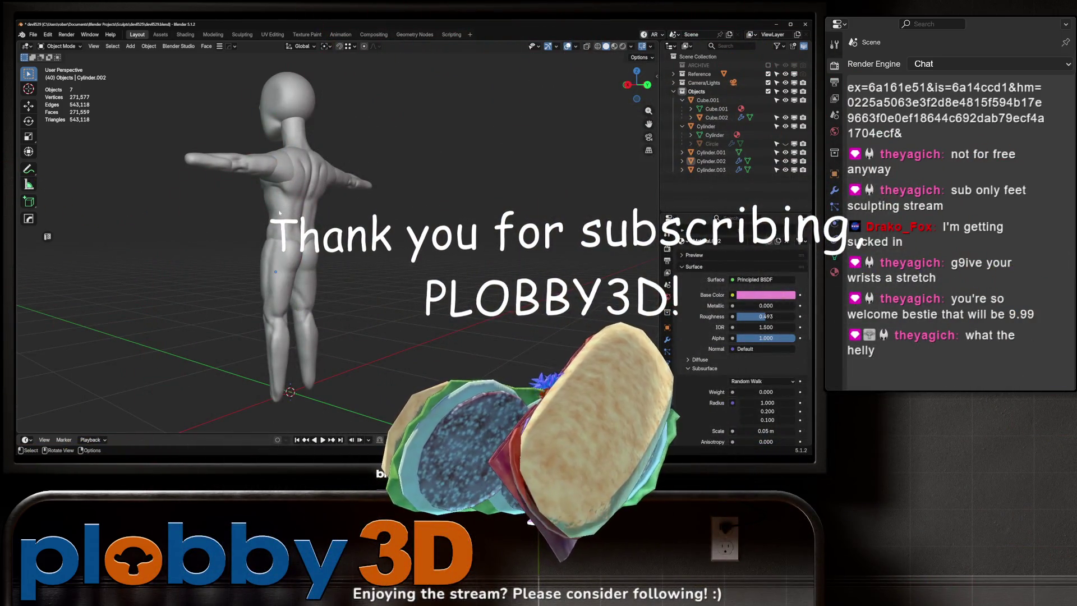
pyautogui.moveTo(283, 215)
pyautogui.mouseDown(button='middle')
pyautogui.moveTo(381, 197)
pyautogui.moveTo(230, 199)
pyautogui.moveTo(292, 240)
pyautogui.moveTo(284, 223)
pyautogui.moveTo(310, 187)
pyautogui.moveTo(335, 195)
pyautogui.moveTo(332, 248)
pyautogui.mouseUp(button='middle')
pyautogui.press('KP_1')
pyautogui.moveTo(333, 209)
pyautogui.mouseDown(button='middle')
pyautogui.moveTo(290, 221)
pyautogui.moveTo(336, 213)
pyautogui.moveTo(377, 185)
pyautogui.moveTo(313, 219)
pyautogui.mouseUp(button='middle')
pyautogui.scroll(5, 336, 213)
pyautogui.hotkey('ctrl', 'Tab')
pyautogui.click(313, 235)
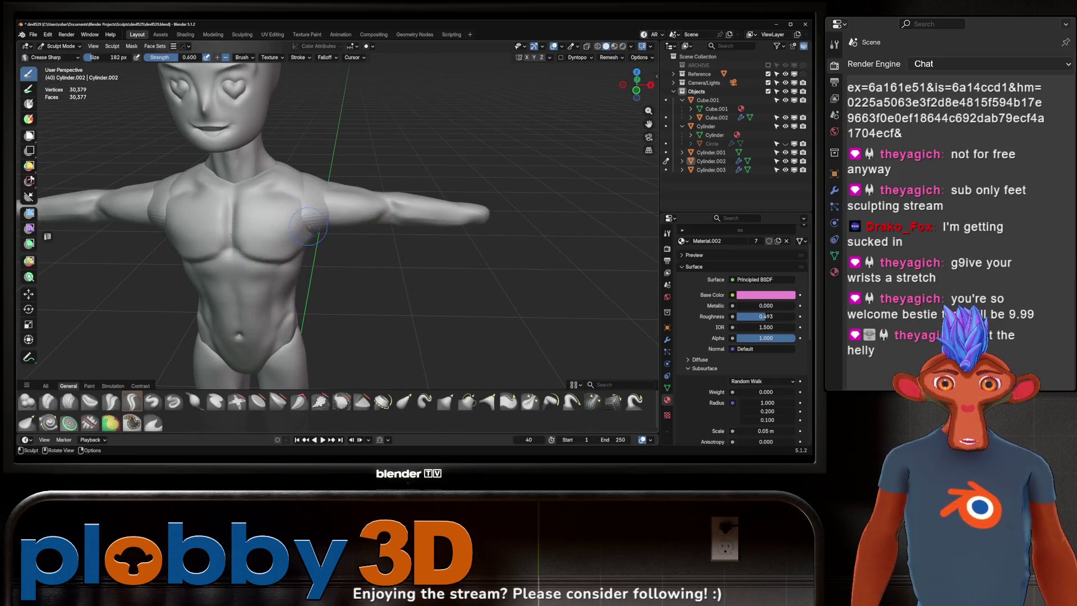
pyautogui.hotkey('alt', 'q')
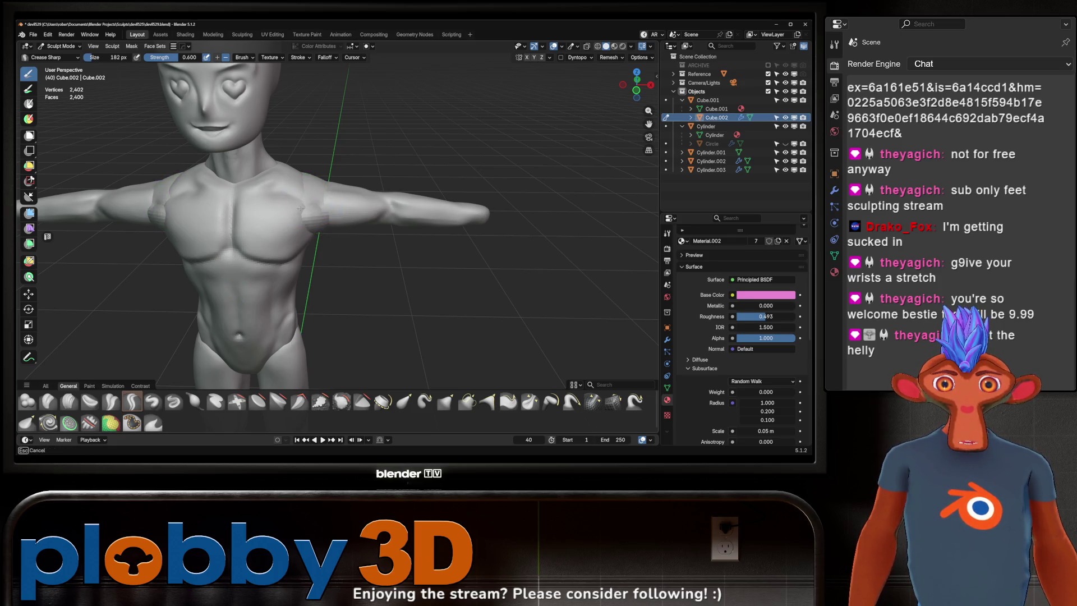
pyautogui.moveTo(336, 210)
pyautogui.mouseDown(button='middle')
pyautogui.moveTo(341, 180)
pyautogui.moveTo(298, 214)
pyautogui.moveTo(389, 163)
pyautogui.mouseUp(button='middle')
pyautogui.scroll(-3, 377, 185)
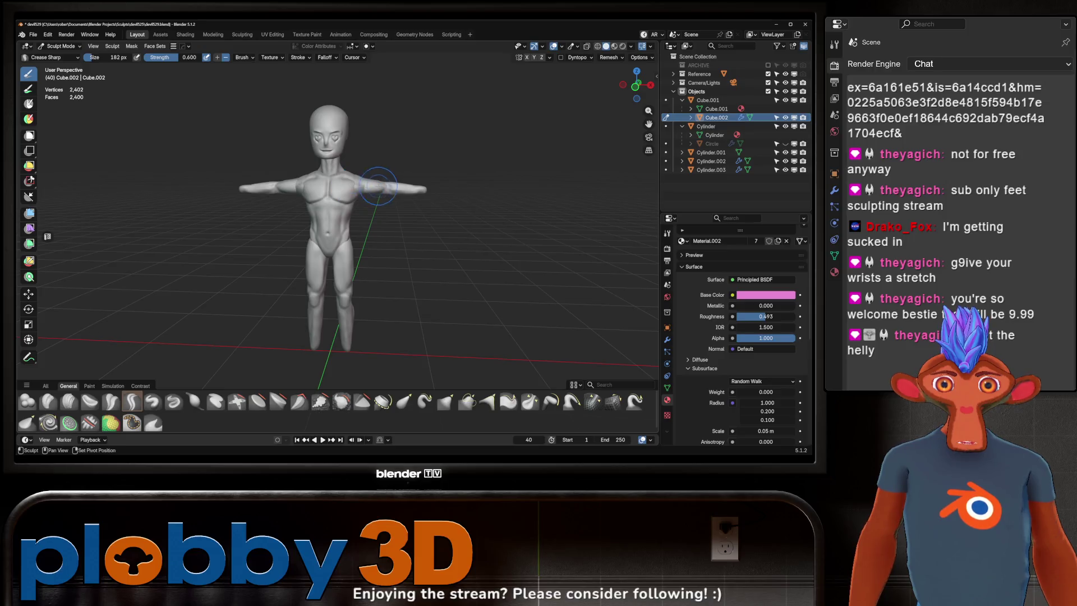
pyautogui.moveTo(357, 230)
pyautogui.mouseDown(button='middle')
pyautogui.moveTo(373, 210)
pyautogui.moveTo(310, 184)
pyautogui.moveTo(340, 197)
pyautogui.moveTo(363, 185)
pyautogui.mouseUp(button='middle')
pyautogui.scroll(-2, 372, 209)
pyautogui.hotkey('ctrl', 'Tab')
pyautogui.click(336, 196)
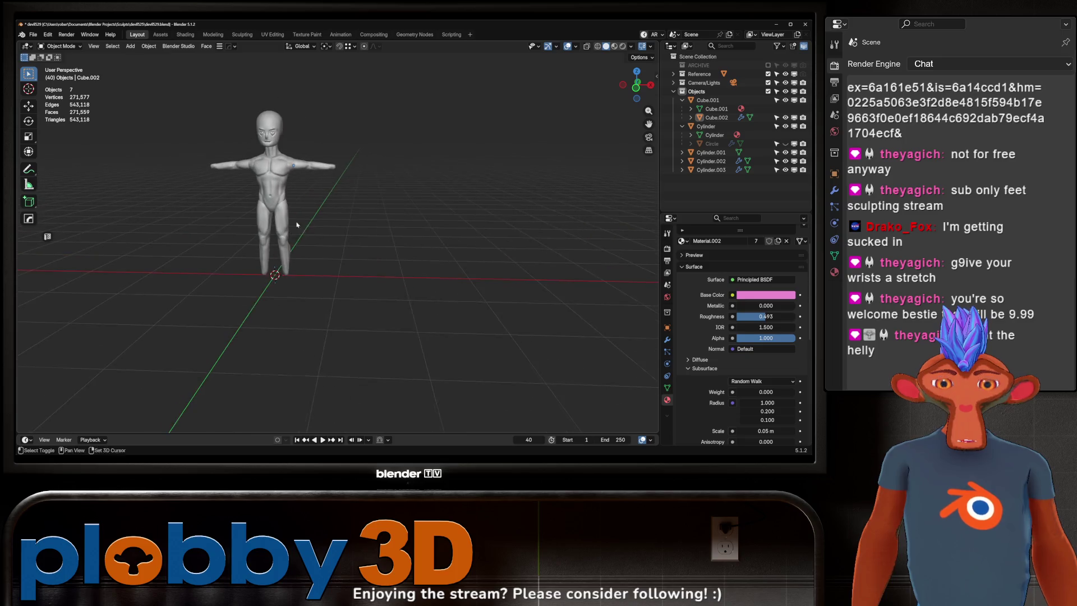
pyautogui.scroll(4, 365, 182)
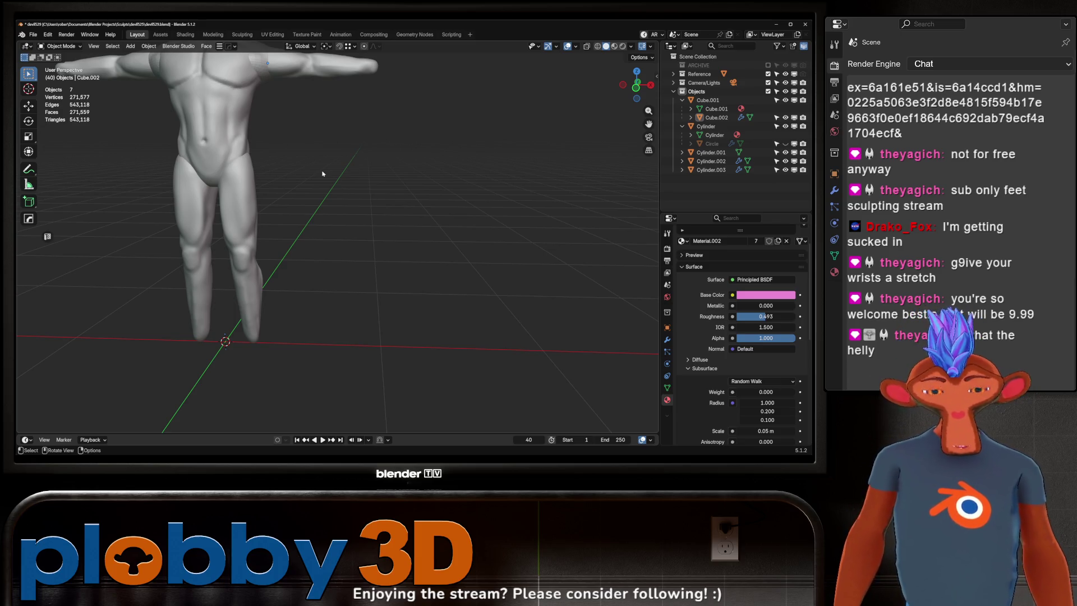
pyautogui.moveTo(220, 288); pyautogui.dragTo(223, 276, button='middle')
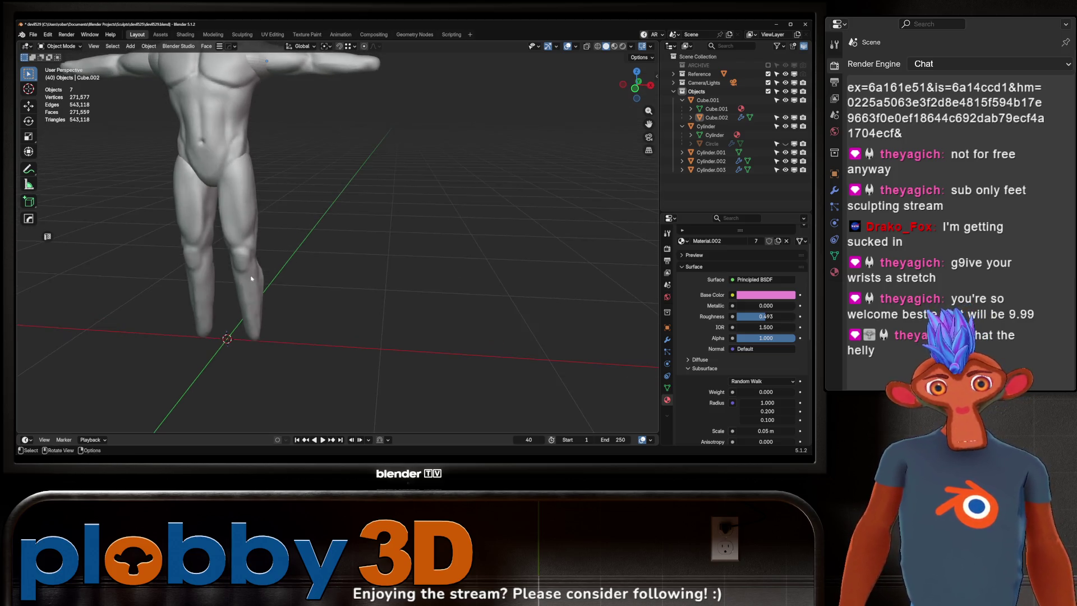
pyautogui.hotkey('shift', 'a')
# - Add a cube at the origin and flatten it along Z into a thin slab
pyautogui.moveTo(224, 161)
pyautogui.click(285, 179)
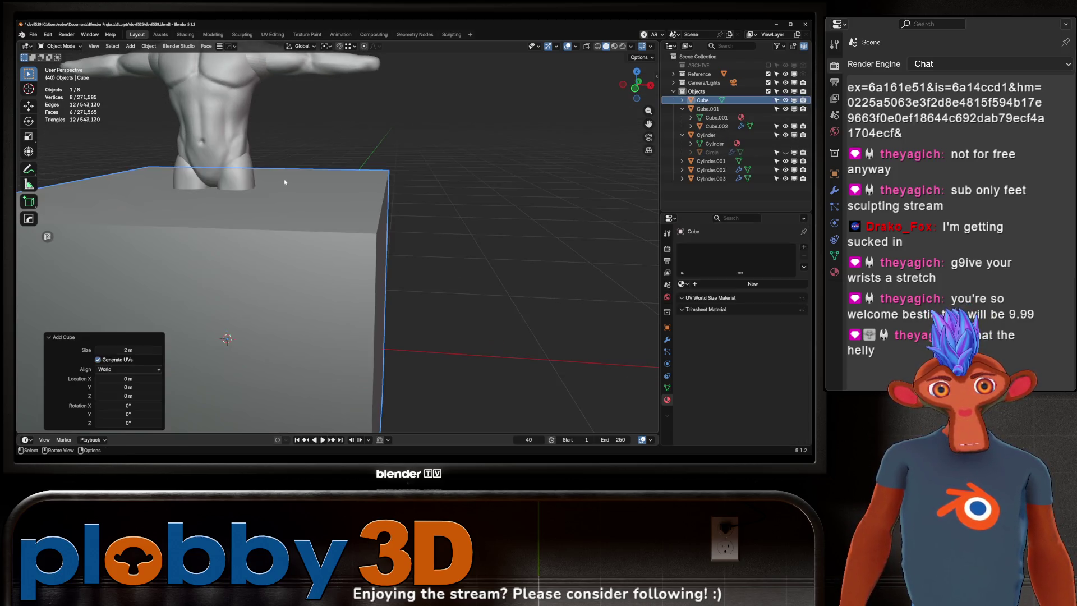
pyautogui.moveTo(360, 232)
pyautogui.mouseDown(button='middle')
pyautogui.moveTo(321, 287)
pyautogui.moveTo(316, 249)
pyautogui.moveTo(394, 239)
pyautogui.mouseUp(button='middle')
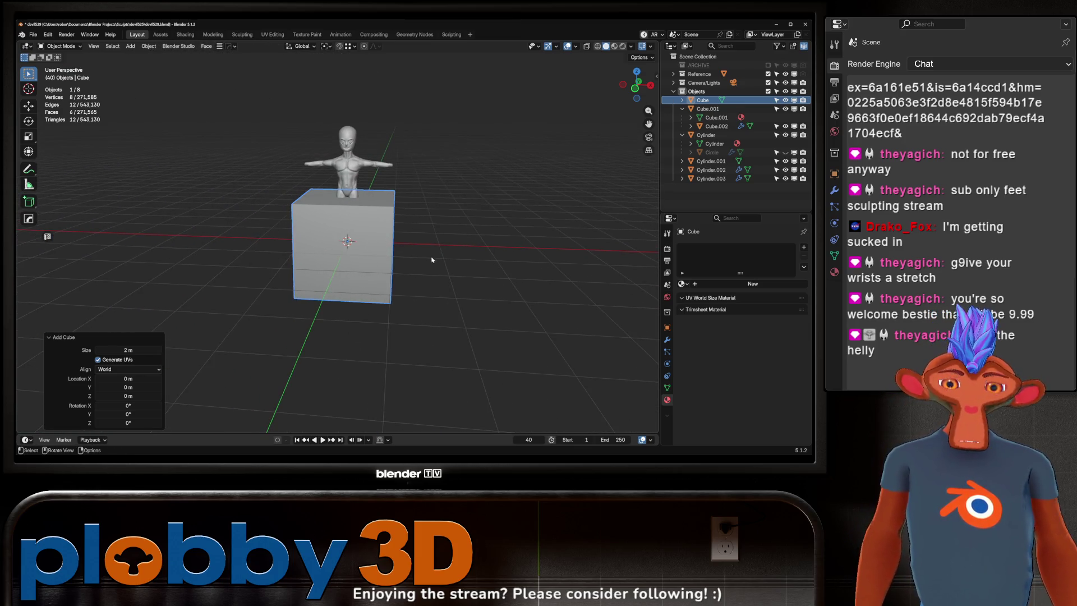
pyautogui.press('s')
pyautogui.press('z')
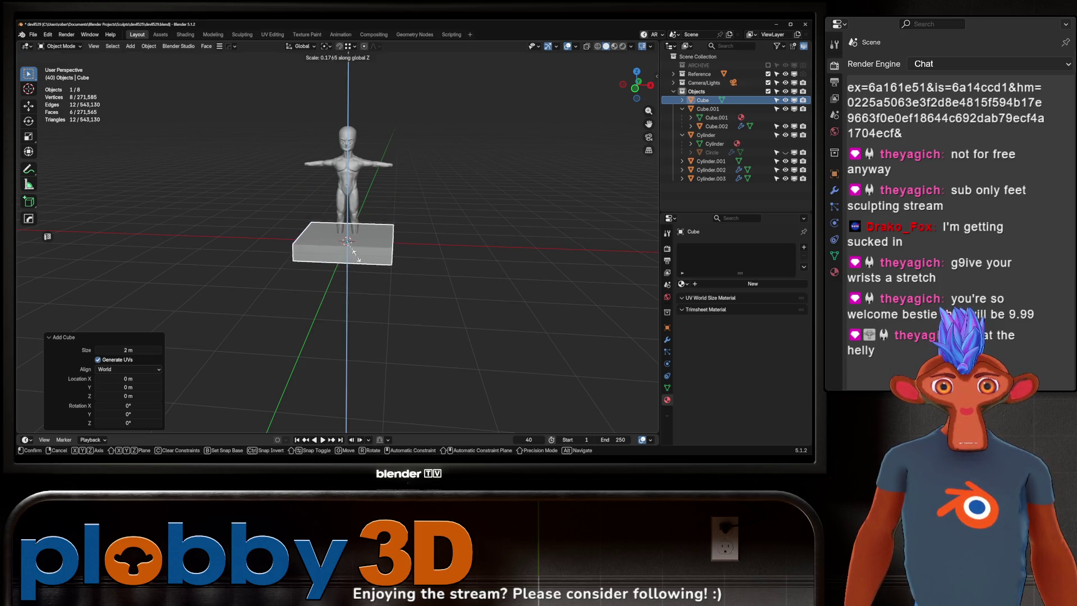
pyautogui.click(367, 251)
pyautogui.press('KP_7')
pyautogui.moveTo(368, 254)
pyautogui.mouseDown(button='middle')
pyautogui.moveTo(376, 247)
pyautogui.moveTo(387, 264)
pyautogui.moveTo(398, 252)
pyautogui.moveTo(303, 282)
pyautogui.moveTo(385, 280)
pyautogui.moveTo(263, 260)
pyautogui.moveTo(315, 258)
pyautogui.mouseUp(button='middle')
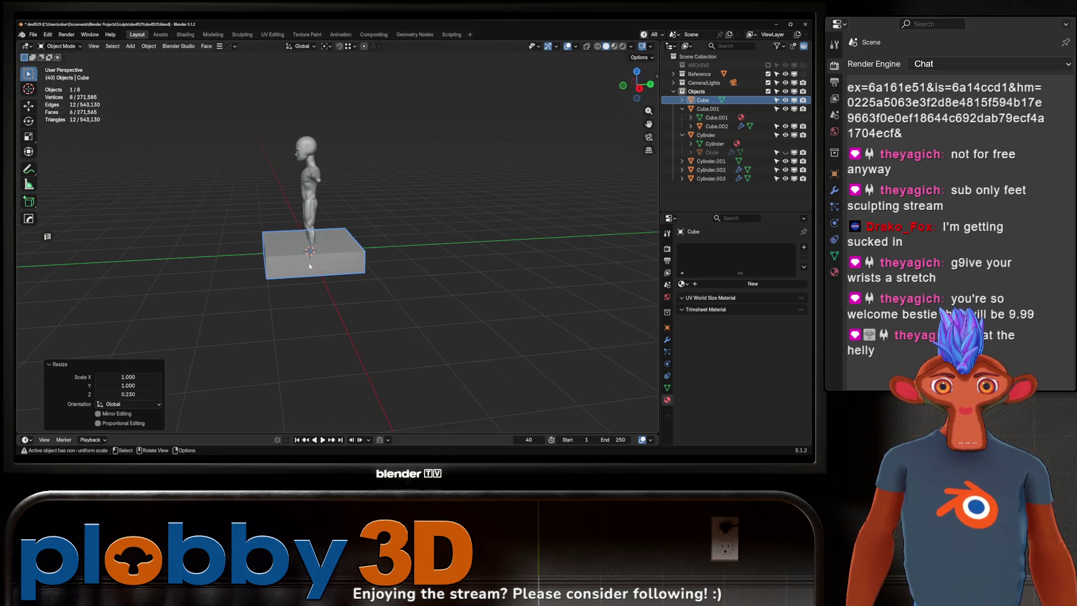
# - In Edit Mode, cut an edge loop across the slab, redoing a misplaced first cut
pyautogui.press('Tab')
pyautogui.hotkey('ctrl', 'r')
pyautogui.click(328, 257)
pyautogui.click(331, 257)
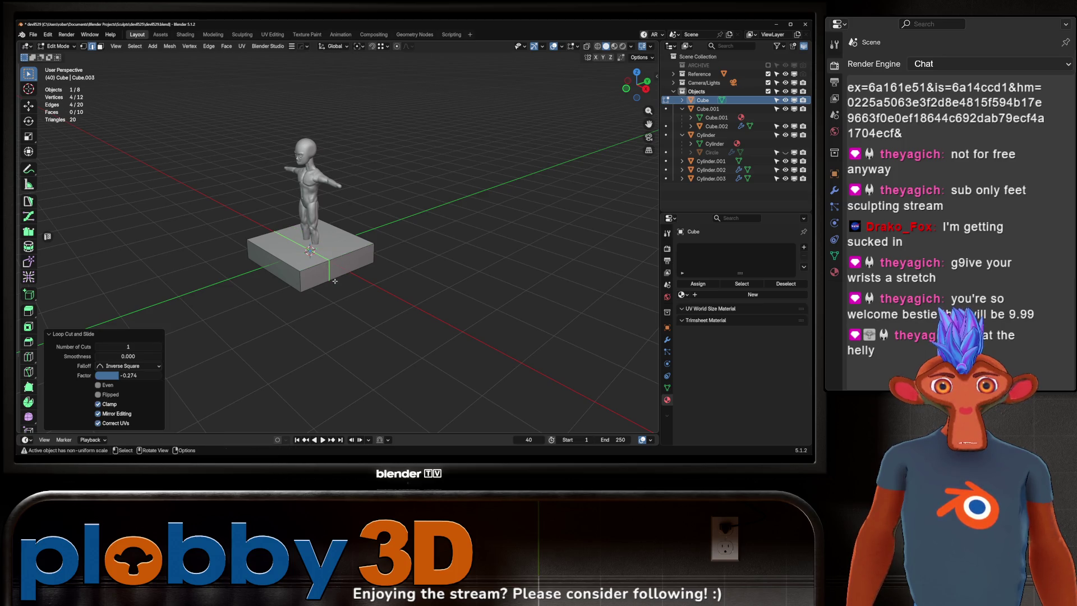
pyautogui.hotkey('ctrl', 'z')
pyautogui.hotkey('ctrl', 'r')
pyautogui.click(330, 255)
pyautogui.click(342, 255)
# - Extrude one side face of the slab outward as the thumb and raise it vertically
pyautogui.press('3')
pyautogui.click(335, 270)
pyautogui.moveTo(347, 269); pyautogui.dragTo(387, 275, button='middle')
pyautogui.press('e')
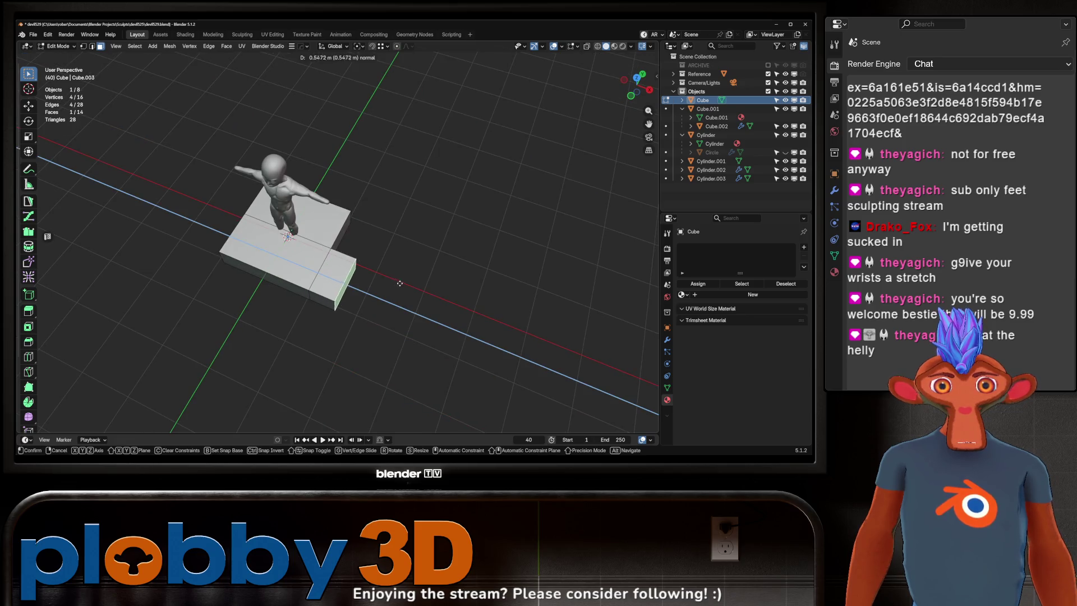
pyautogui.click(395, 284)
pyautogui.press('r')
pyautogui.press('Escape')
pyautogui.press('g')
pyautogui.press('z')
pyautogui.click(427, 244)
# - Shift the thumb face 0.50 m along Y, lower it, and tilt it -14.9° on X
pyautogui.moveTo(426, 244)
pyautogui.mouseDown(button='middle')
pyautogui.moveTo(296, 198)
pyautogui.moveTo(363, 217)
pyautogui.moveTo(421, 269)
pyautogui.mouseUp(button='middle')
pyautogui.press('g')
pyautogui.press('y')
pyautogui.click(336, 211)
pyautogui.press('g')
pyautogui.press('z')
pyautogui.click(432, 280)
pyautogui.press('r')
pyautogui.press('x')
pyautogui.click(434, 264)
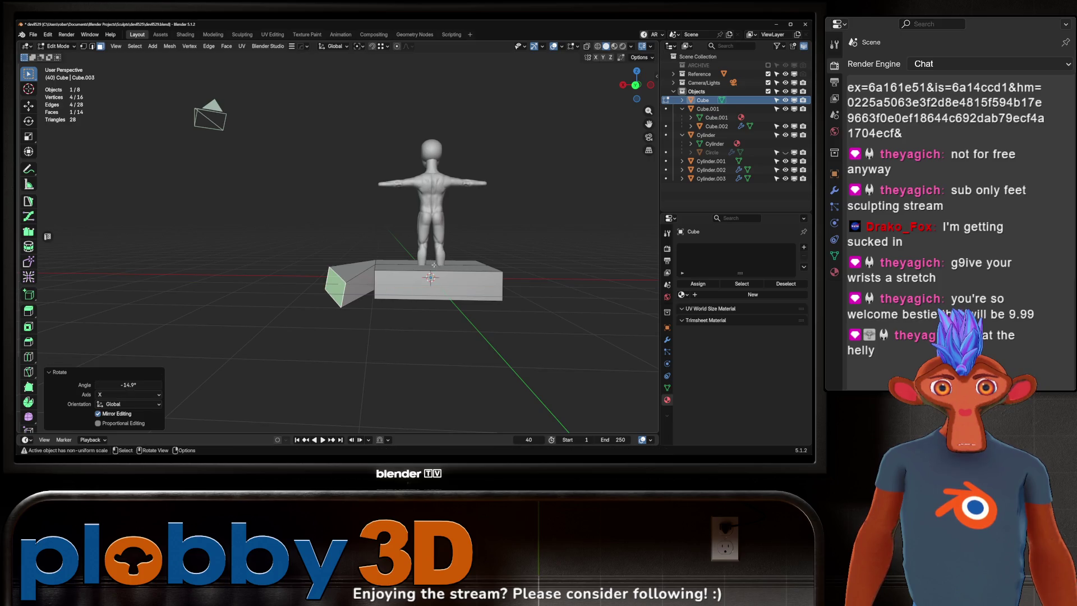
# - Angle the thumb face 18.3° on Y and shrink it inward
pyautogui.press('r')
pyautogui.press('y')
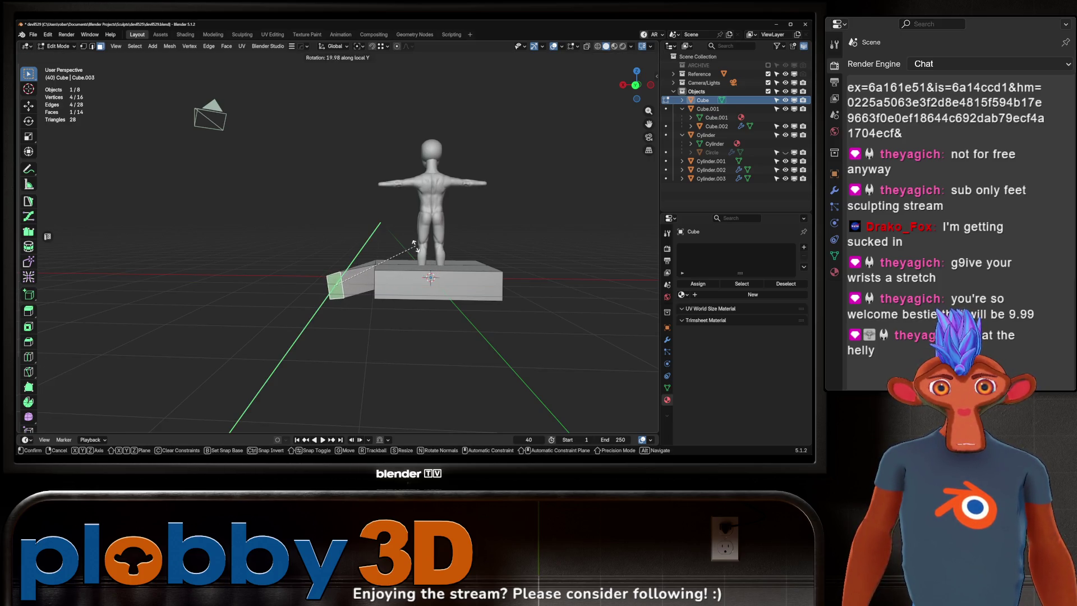
pyautogui.click(412, 250)
pyautogui.moveTo(408, 241)
pyautogui.mouseDown(button='middle')
pyautogui.moveTo(396, 230)
pyautogui.moveTo(392, 252)
pyautogui.mouseUp(button='middle')
pyautogui.hotkey('alt', 's')
pyautogui.click(399, 233)
# - Add three loop cuts across the base of the slab
pyautogui.hotkey('ctrl', 'r')
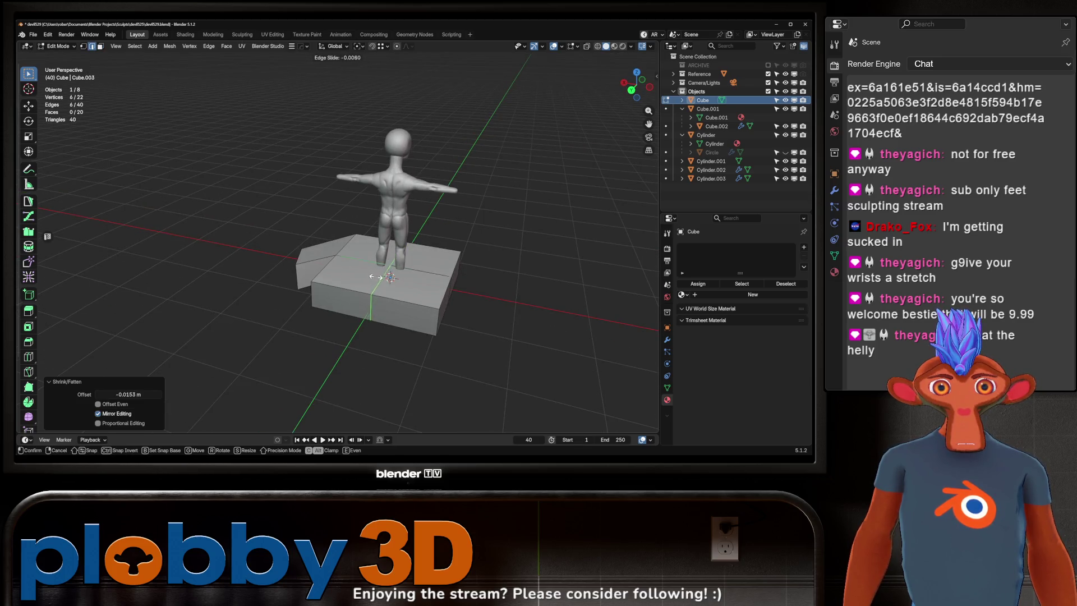
pyautogui.click(371, 303)
pyautogui.hotkey('ctrl', 'r')
pyautogui.click(336, 282)
pyautogui.hotkey('ctrl', 'r')
pyautogui.click(429, 296)
pyautogui.moveTo(429, 296); pyautogui.dragTo(369, 255, button='middle')
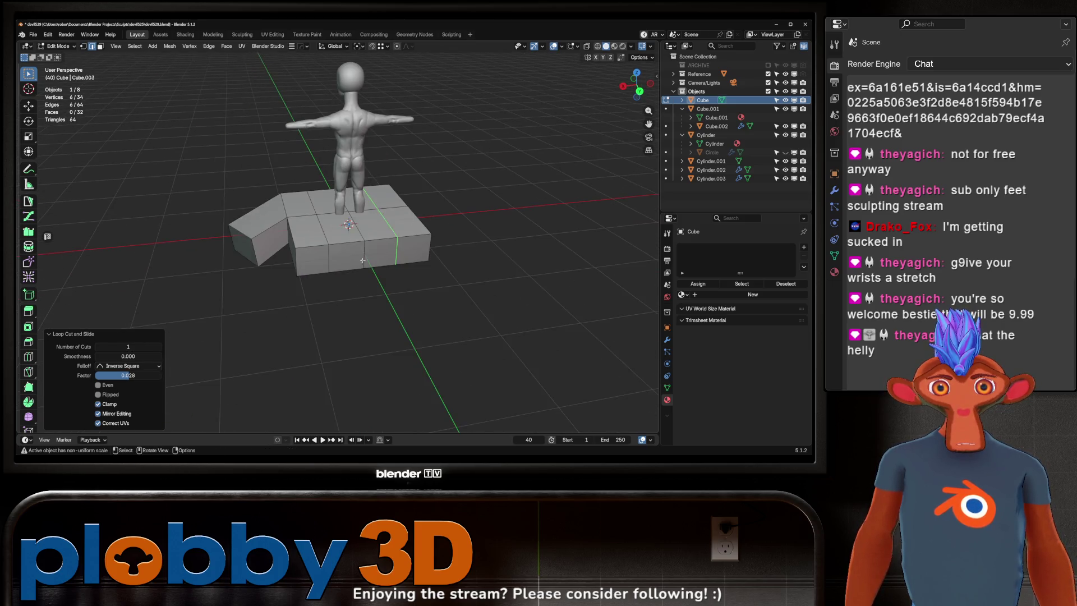
# - Inset the four front faces and extrude them 0.8509 m into finger stubs
pyautogui.press('3')
pyautogui.click(320, 261)
pyautogui.press('i')
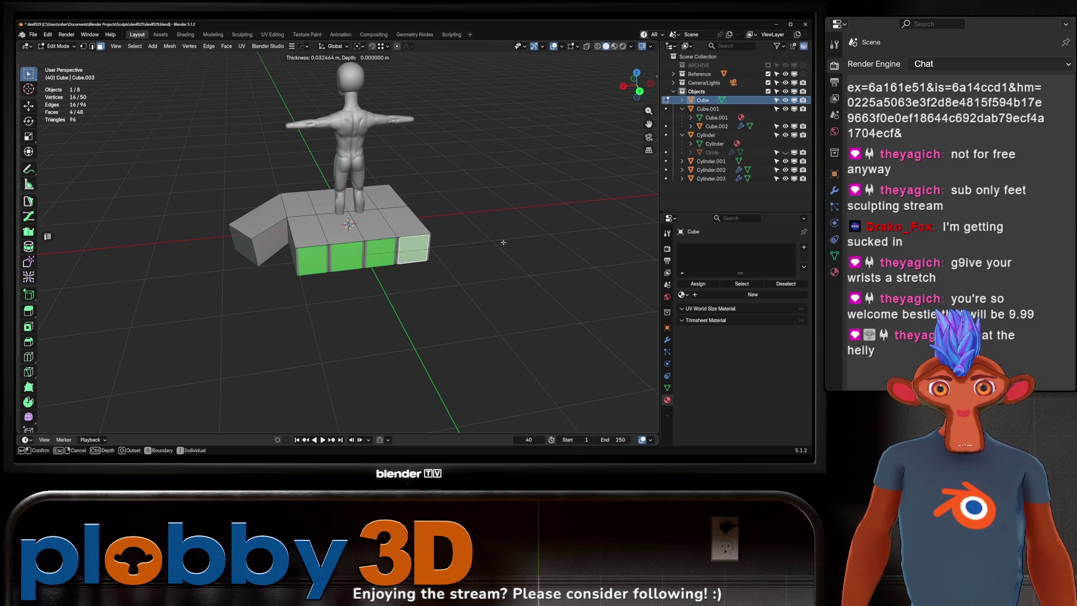
pyautogui.click(503, 242)
pyautogui.moveTo(503, 243)
pyautogui.mouseDown(button='middle')
pyautogui.moveTo(393, 230)
pyautogui.moveTo(444, 275)
pyautogui.mouseUp(button='middle')
pyautogui.press('e')
pyautogui.click(383, 229)
# - Lengthen the fingers by moving their faces 0.30 m along Y
pyautogui.press('g')
pyautogui.press('y')
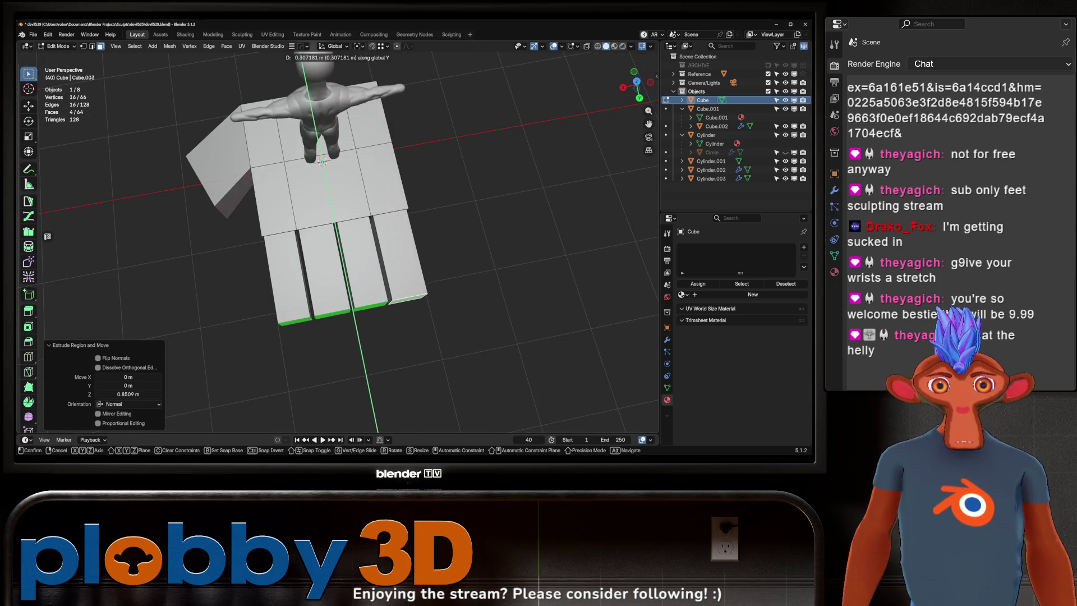
pyautogui.click(322, 161)
pyautogui.moveTo(323, 161)
pyautogui.mouseDown(button='middle')
pyautogui.moveTo(401, 249)
pyautogui.moveTo(381, 252)
pyautogui.mouseUp(button='middle')
# - Add loop cuts across the finger block
pyautogui.hotkey('ctrl', 'r')
pyautogui.click(380, 253)
pyautogui.click(381, 252)
pyautogui.hotkey('ctrl', 'b')
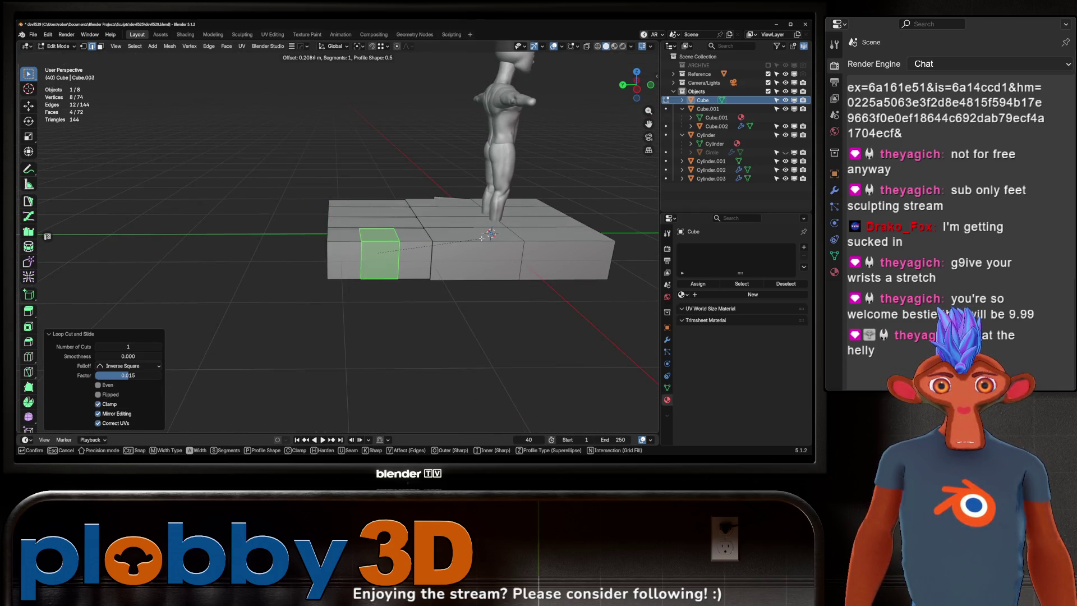
pyautogui.press('Escape')
pyautogui.moveTo(478, 237); pyautogui.dragTo(358, 271, button='middle')
pyautogui.hotkey('ctrl', 'r')
pyautogui.click(359, 271)
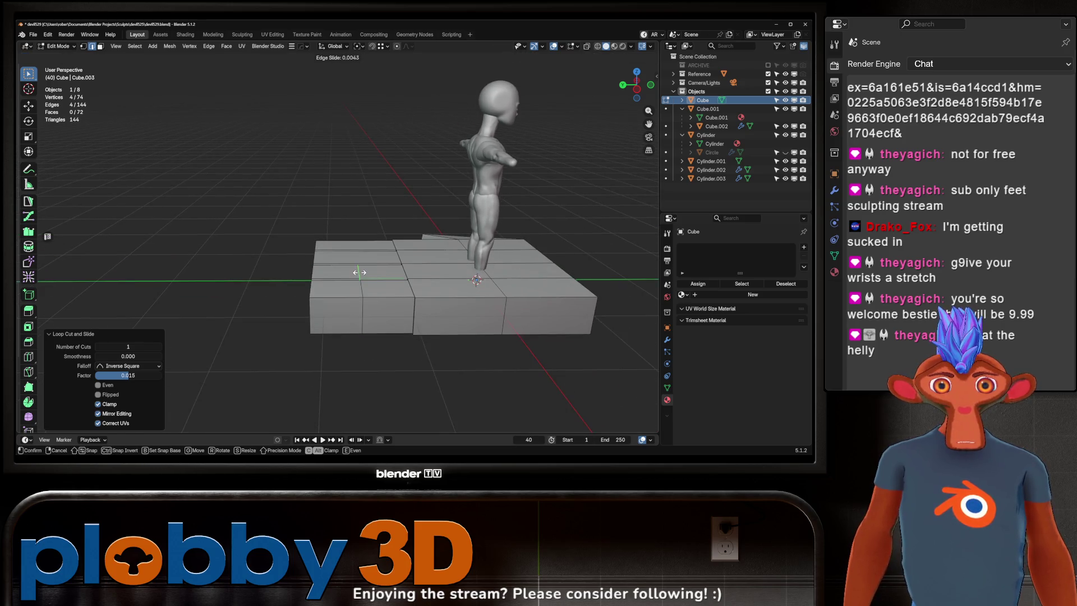
pyautogui.click(373, 270)
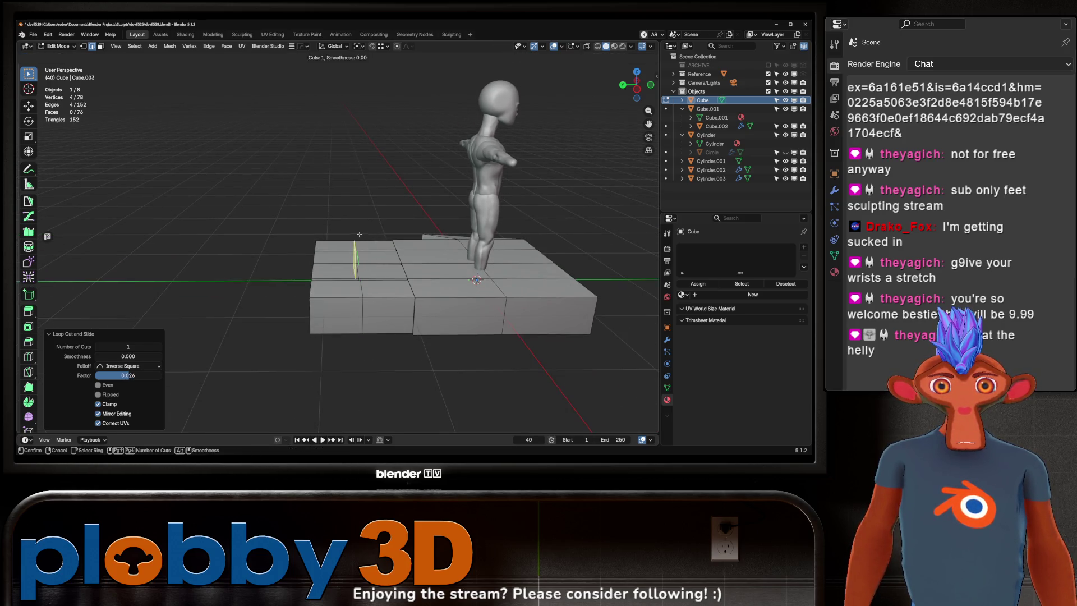
# - Select the edge loops between fingers and bevel them to open gaps
pyautogui.hotkey('ctrl', 'r')
pyautogui.click(387, 264)
pyautogui.click(429, 268)
pyautogui.moveTo(428, 268)
pyautogui.mouseDown(button='middle')
pyautogui.moveTo(370, 293)
pyautogui.moveTo(402, 285)
pyautogui.mouseUp(button='middle')
pyautogui.hotkey('ctrl', 'z')
pyautogui.hotkey('ctrl', 'z')
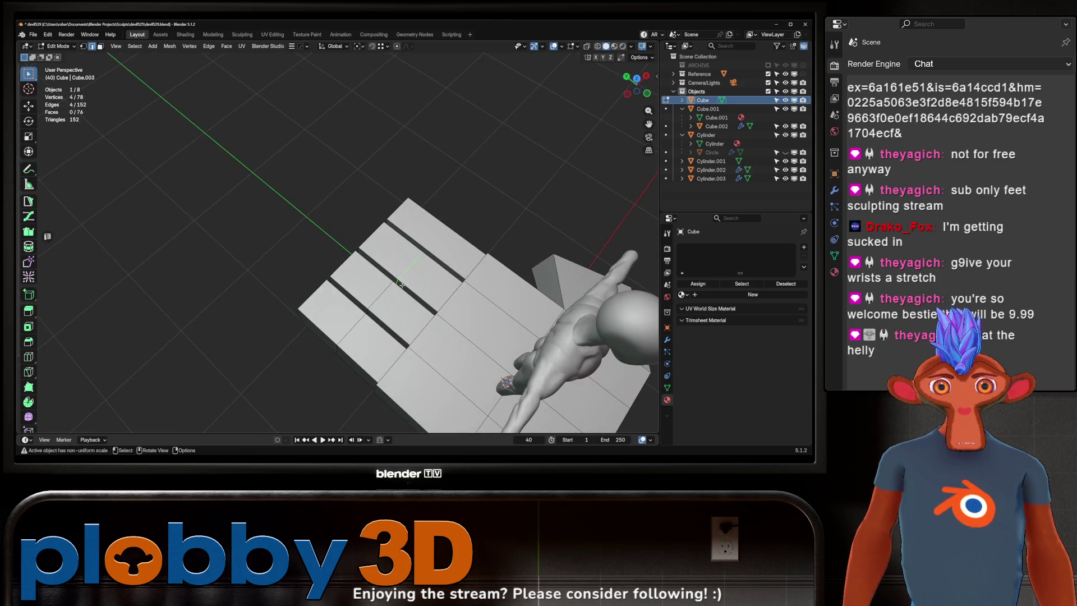
pyautogui.keyDown('alt'); pyautogui.keyDown('shift'); pyautogui.click(417, 248); pyautogui.keyUp('shift'); pyautogui.keyUp('alt')
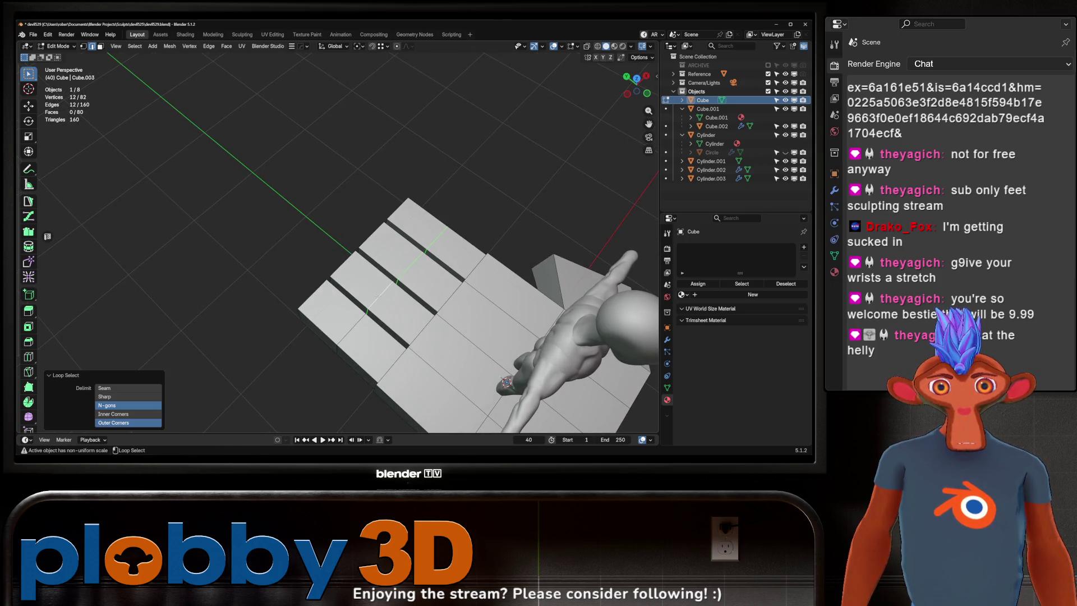
pyautogui.hotkey('ctrl', 'b')
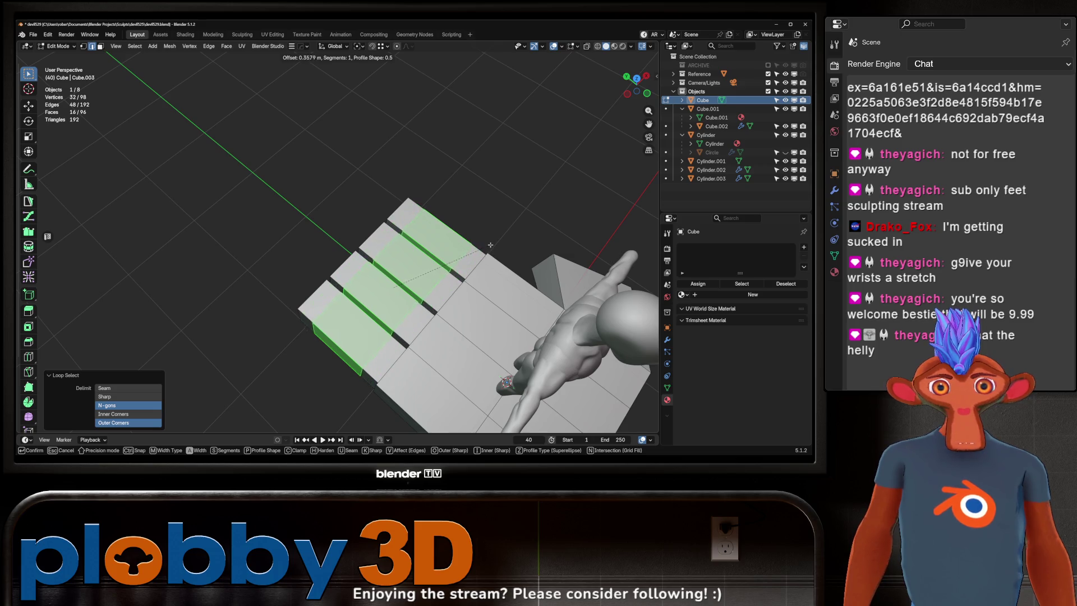
pyautogui.click(492, 248)
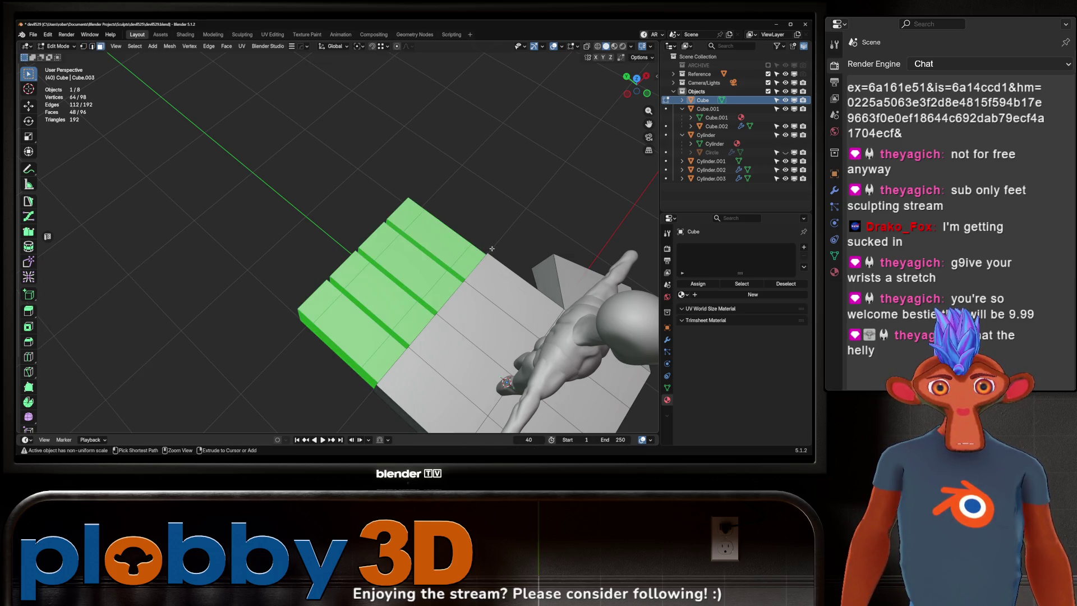
# - Add another loop cut across the hand and slide it into place
pyautogui.press('2')
pyautogui.keyDown('ctrl'); pyautogui.keyDown('alt'); pyautogui.click(448, 250); pyautogui.keyUp('alt'); pyautogui.keyUp('ctrl')
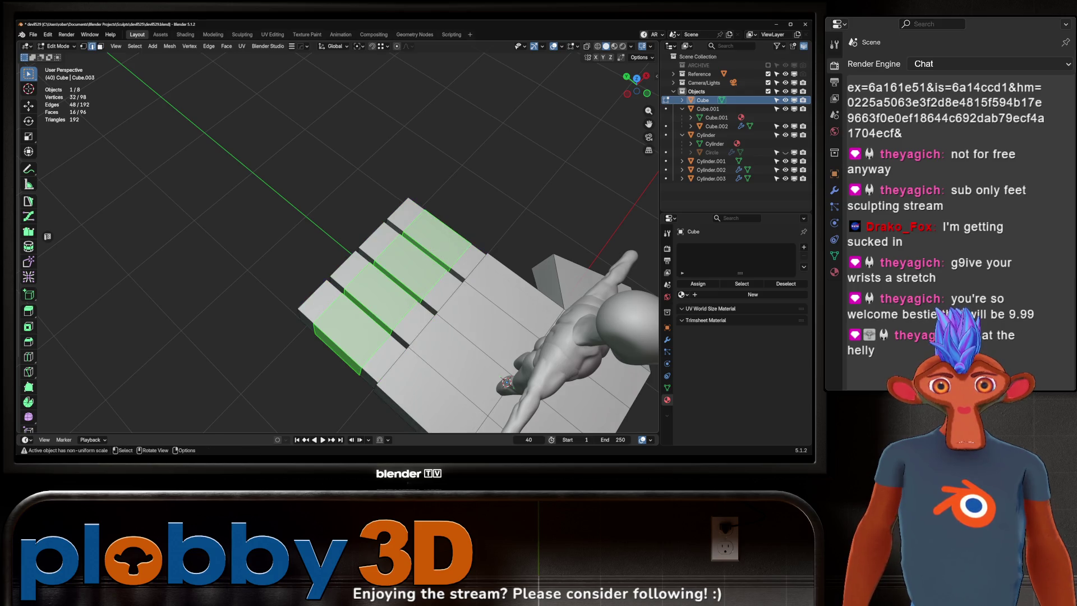
pyautogui.keyDown('shift'); pyautogui.moveTo(433, 249); pyautogui.dragTo(408, 247, button='middle'); pyautogui.keyUp('shift')
pyautogui.hotkey('ctrl', 'r')
pyautogui.click(328, 314)
pyautogui.click(325, 318)
pyautogui.press('g')
pyautogui.press('g')
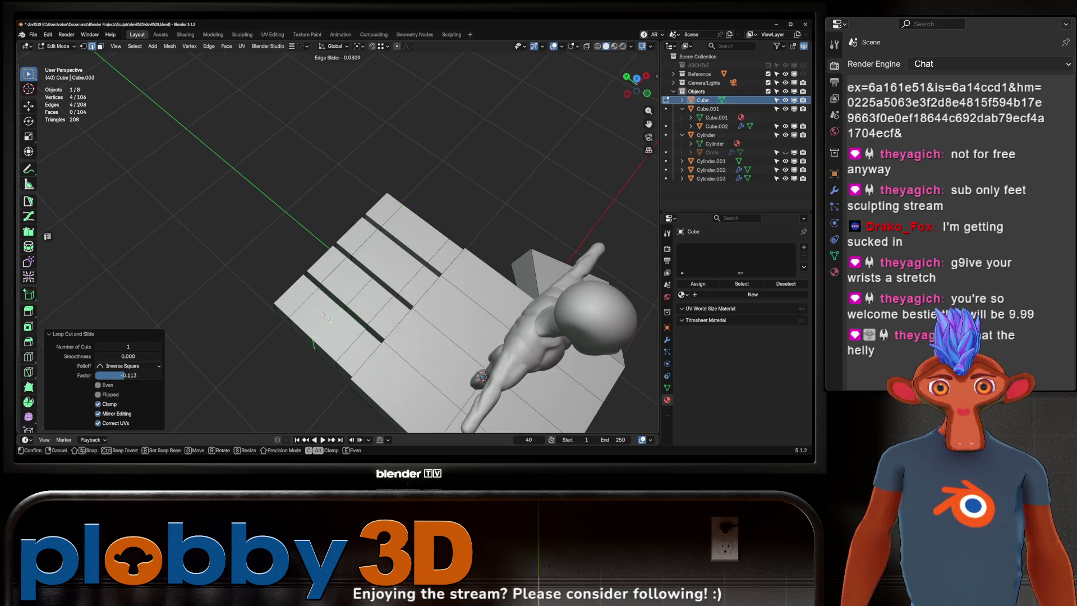
pyautogui.click(409, 273)
# - Subdivide the hand at level 1 and fatten the whole mesh with Alt+S
pyautogui.press('Tab')
pyautogui.moveTo(408, 274)
pyautogui.mouseDown(button='middle')
pyautogui.moveTo(393, 269)
pyautogui.moveTo(375, 322)
pyautogui.moveTo(362, 245)
pyautogui.moveTo(429, 256)
pyautogui.moveTo(373, 300)
pyautogui.moveTo(391, 312)
pyautogui.moveTo(329, 243)
pyautogui.moveTo(360, 314)
pyautogui.mouseUp(button='middle')
pyautogui.hotkey('ctrl', '1')
pyautogui.press('Tab')
pyautogui.press('3')
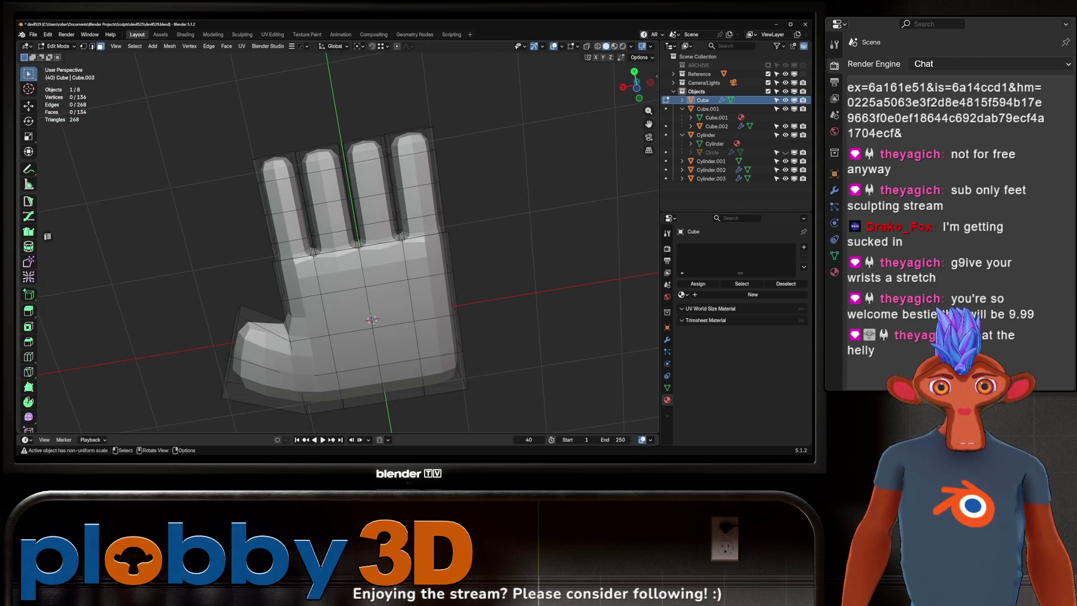
pyautogui.press('a')
pyautogui.hotkey('alt', 's')
pyautogui.click(375, 240)
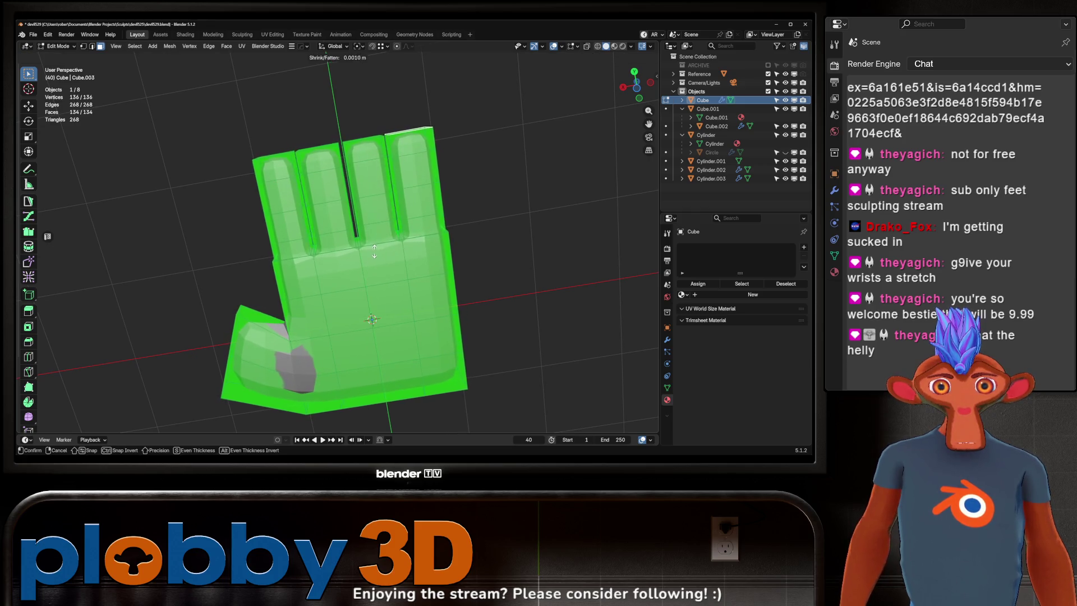
pyautogui.moveTo(375, 241)
pyautogui.mouseDown(button='middle')
pyautogui.moveTo(407, 268)
pyautogui.moveTo(390, 259)
pyautogui.moveTo(365, 271)
pyautogui.moveTo(381, 227)
pyautogui.moveTo(412, 258)
pyautogui.moveTo(423, 245)
pyautogui.mouseUp(button='middle')
pyautogui.press('Tab')
pyautogui.press('Tab')
pyautogui.press('Tab')
# - Switch the hand into Sculpt Mode with the Crease Sharp brush
pyautogui.hotkey('ctrl', 'Tab')
pyautogui.click(409, 294)
pyautogui.hotkey('ctrl', 'Tab')
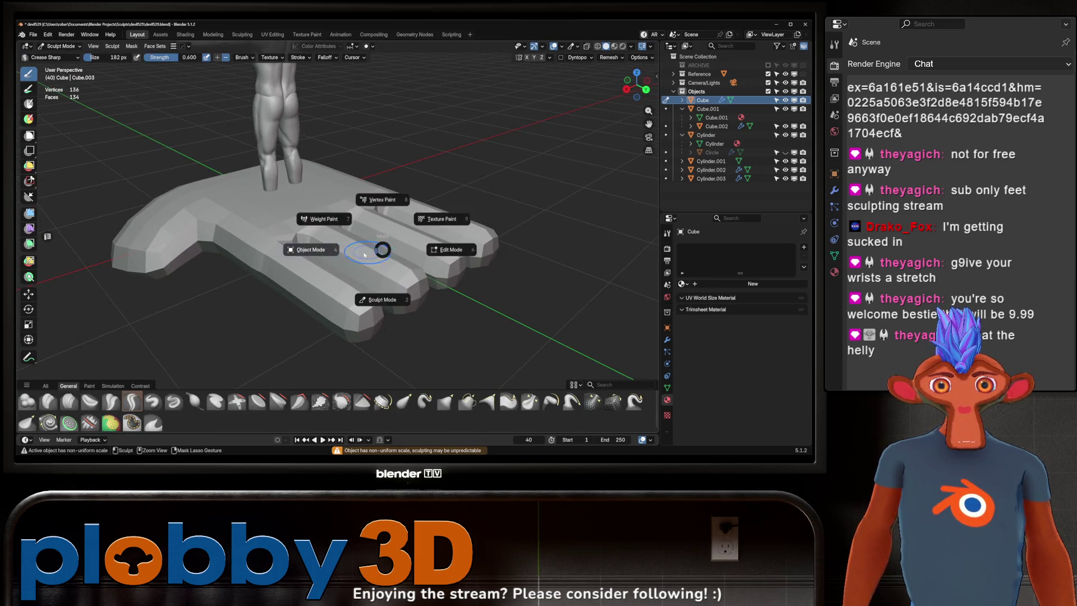
# - In Object Mode, apply the hand's scale
pyautogui.click(382, 252)
pyautogui.hotkey('ctrl', 'a')
pyautogui.click(331, 240)
pyautogui.scroll(-3, 350, 261)
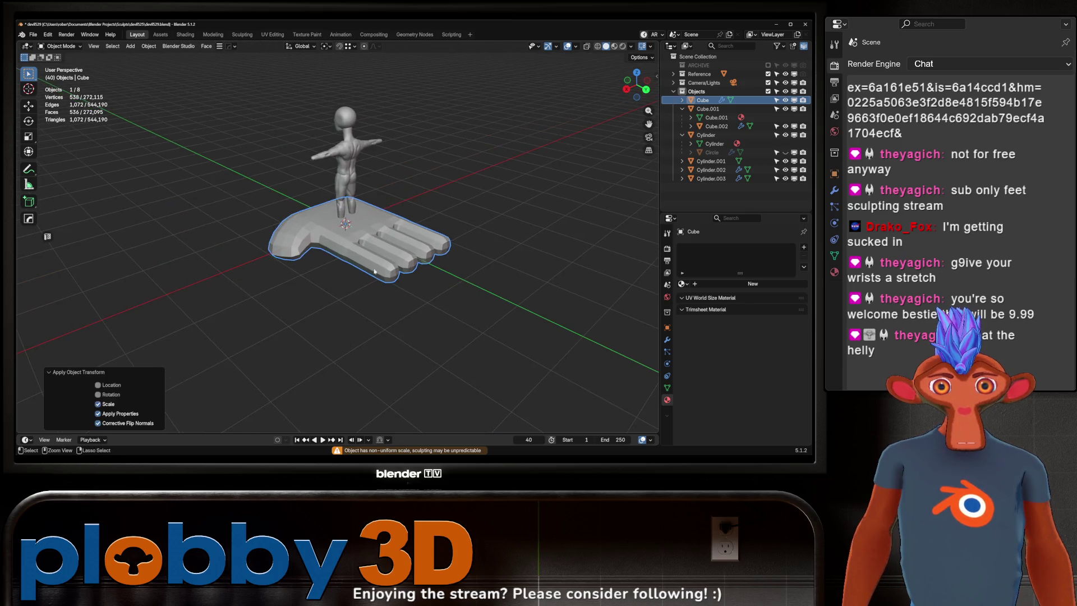
# - Return to Sculpt Mode with the Grab brush, inspect the hand, then enter Edit Mode
pyautogui.hotkey('ctrl', 'Tab')
pyautogui.click(347, 292)
pyautogui.press('g')
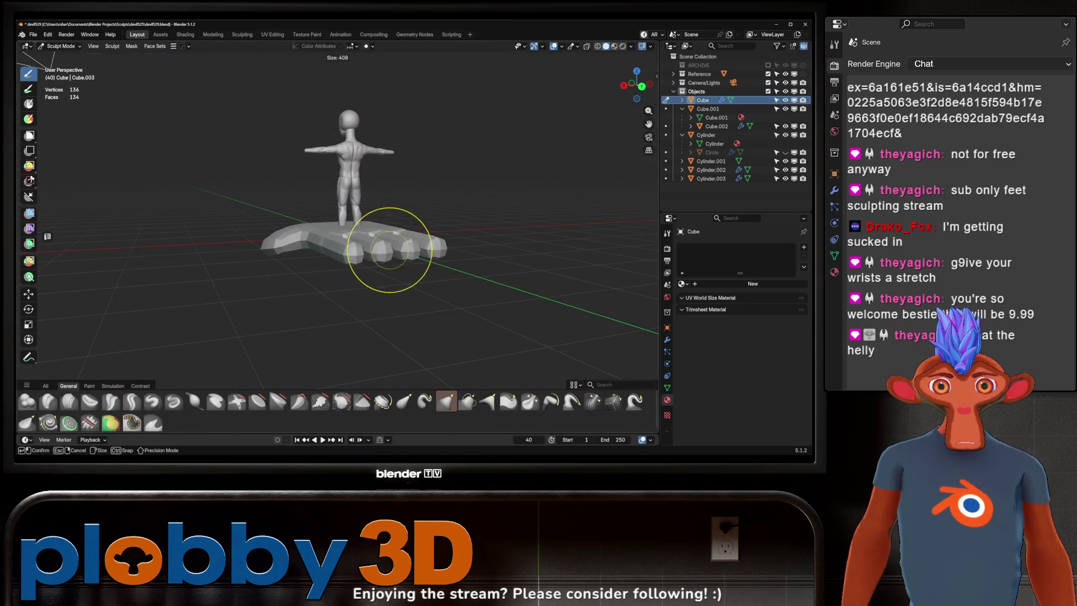
pyautogui.moveTo(348, 241)
pyautogui.mouseDown(button='middle')
pyautogui.moveTo(344, 281)
pyautogui.moveTo(319, 297)
pyautogui.mouseUp(button='middle')
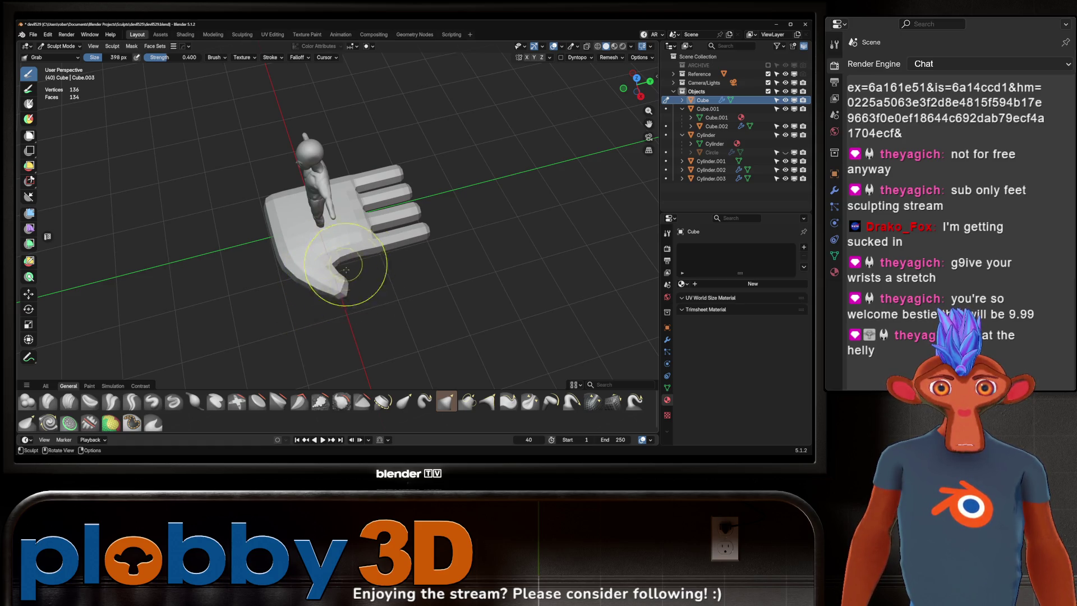
pyautogui.moveTo(343, 293)
pyautogui.mouseDown(button='middle')
pyautogui.moveTo(443, 307)
pyautogui.moveTo(291, 310)
pyautogui.moveTo(287, 294)
pyautogui.moveTo(385, 312)
pyautogui.moveTo(370, 321)
pyautogui.moveTo(339, 267)
pyautogui.mouseUp(button='middle')
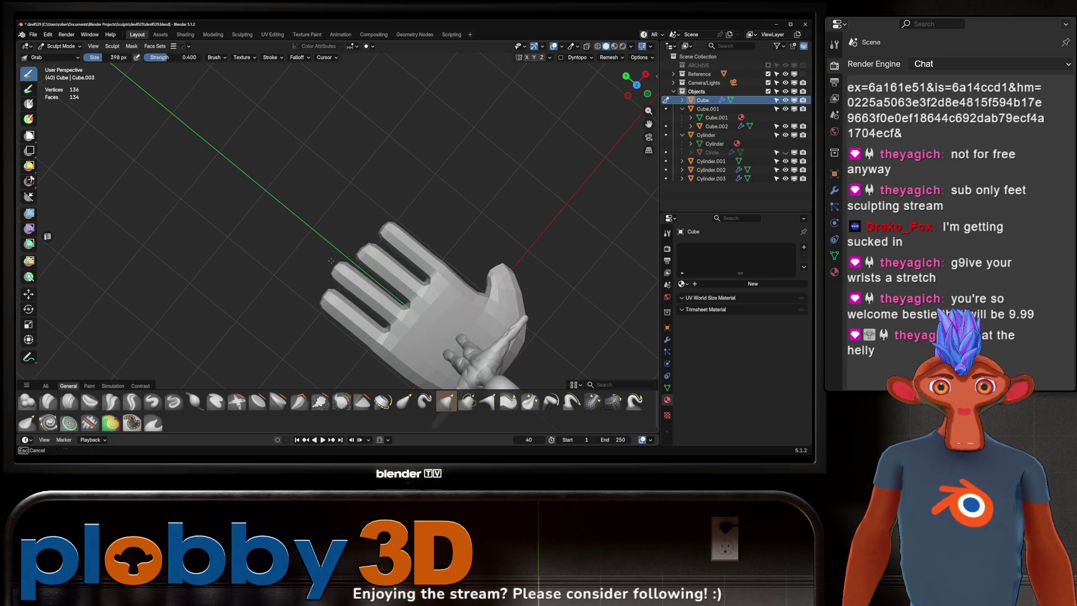
pyautogui.moveTo(359, 241)
pyautogui.mouseDown(button='middle')
pyautogui.moveTo(331, 281)
pyautogui.moveTo(355, 257)
pyautogui.mouseUp(button='middle')
pyautogui.press('Tab')
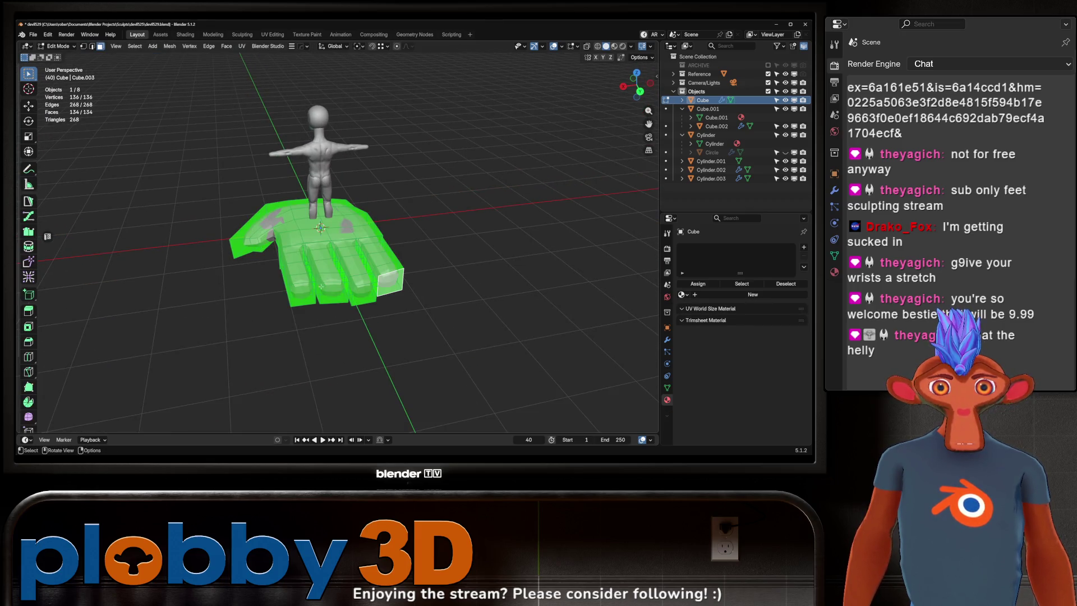
# - Select the first finger's faces in Edit Mode and make them a magenta face set in Sculpt Mode
pyautogui.keyDown('alt'); pyautogui.click(297, 270); pyautogui.keyUp('alt')
pyautogui.press('KP_3')
pyautogui.click(354, 251)
pyautogui.moveTo(354, 250)
pyautogui.mouseDown(button='middle')
pyautogui.moveTo(332, 299)
pyautogui.moveTo(336, 349)
pyautogui.moveTo(316, 183)
pyautogui.moveTo(357, 251)
pyautogui.moveTo(312, 217)
pyautogui.mouseUp(button='middle')
pyautogui.press('ctrl+KP_Add')
pyautogui.press('ctrl+KP_Add')
pyautogui.press('ctrl+KP_Add')
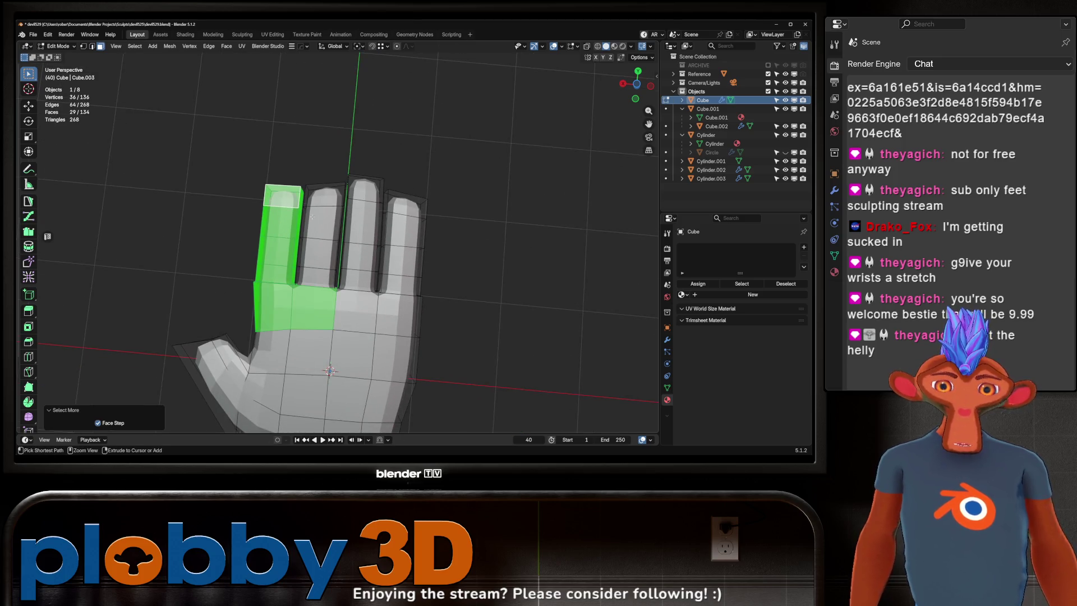
pyautogui.press('ctrl+KP_Subtract')
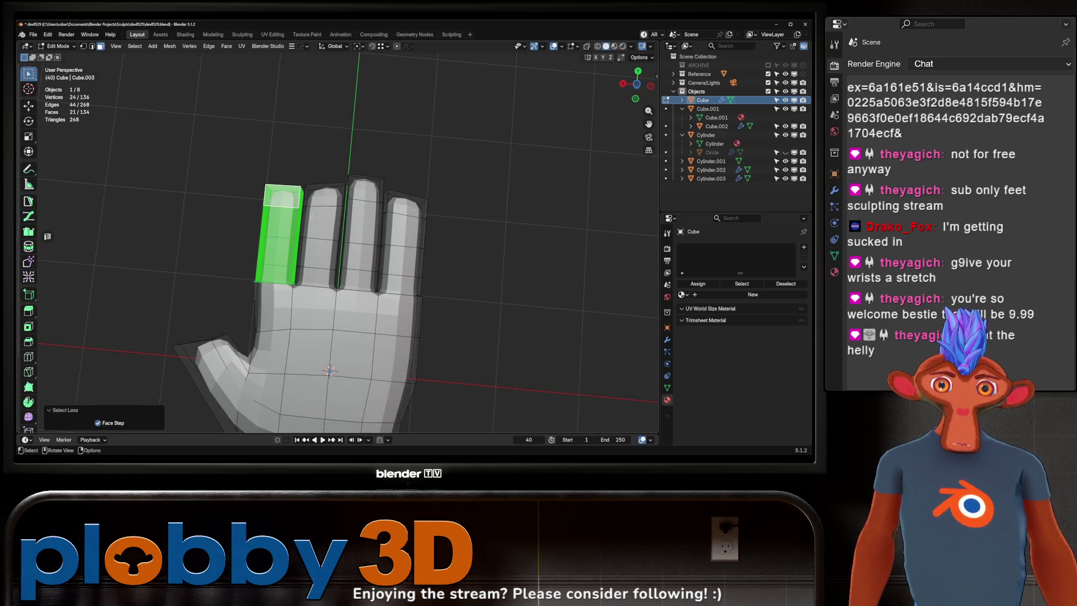
pyautogui.hotkey('ctrl', 'Tab')
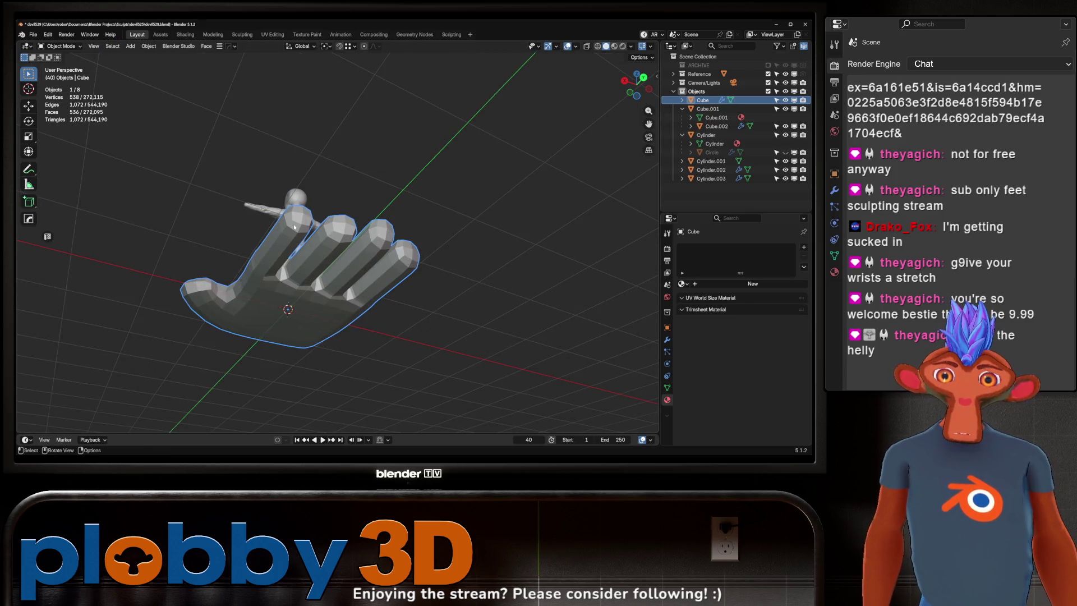
pyautogui.click(149, 46)
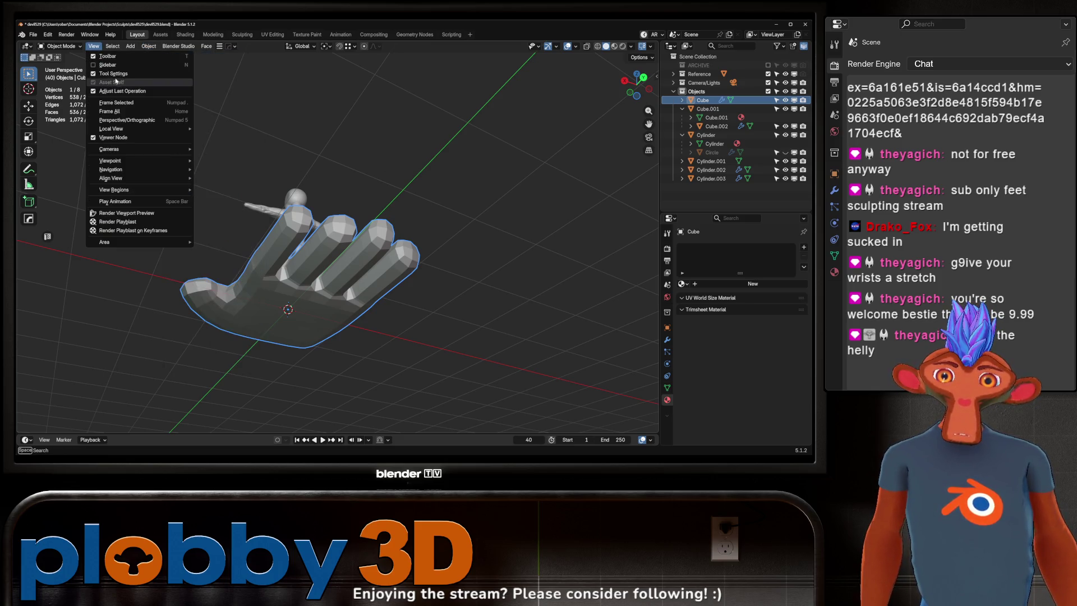
pyautogui.hotkey('ctrl', 'Tab')
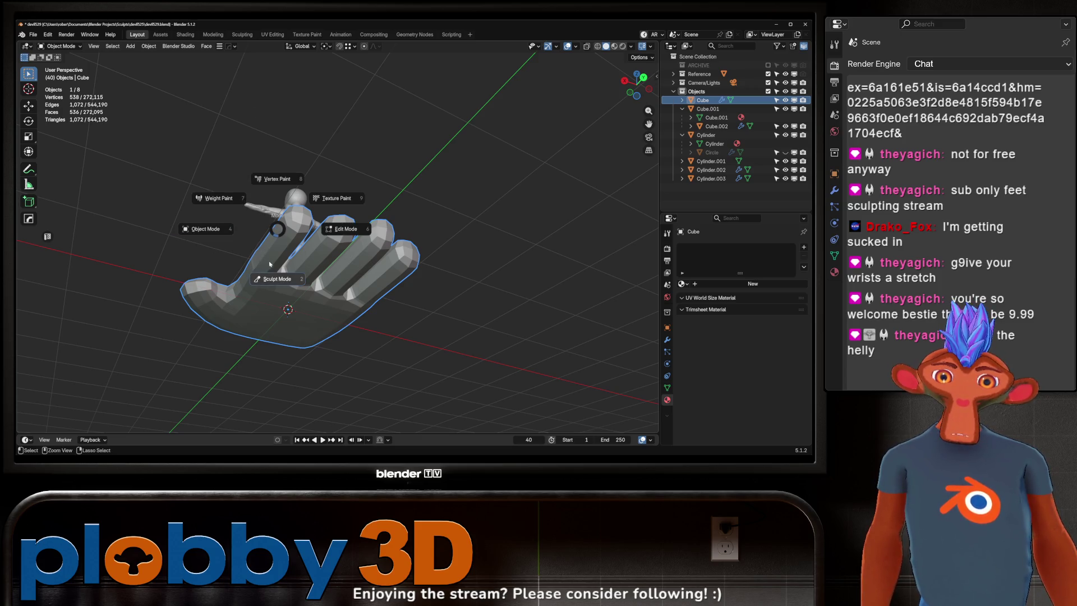
pyautogui.click(275, 281)
pyautogui.click(155, 46)
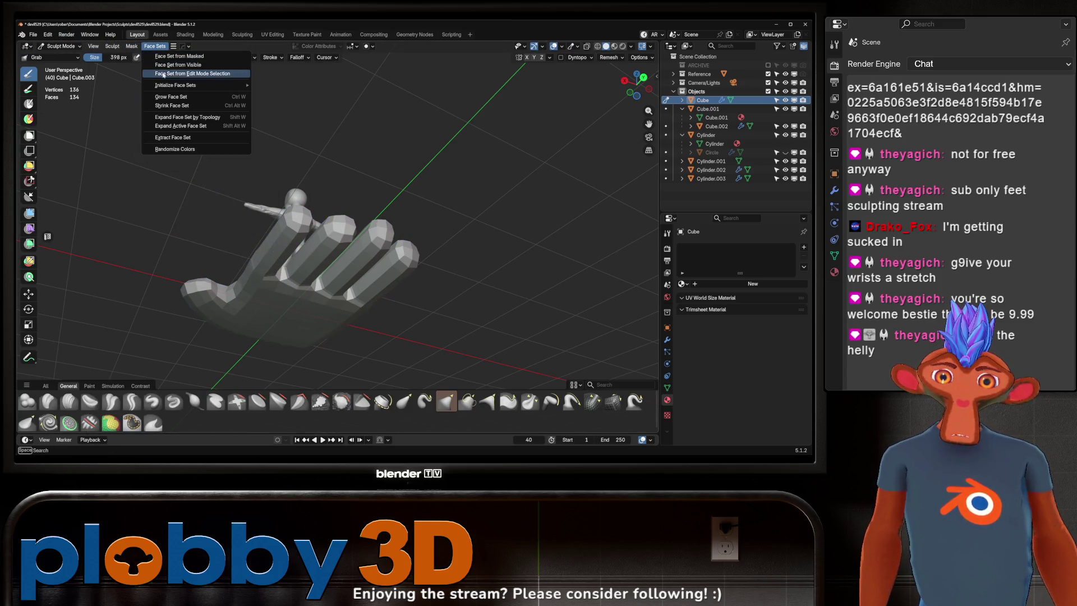
pyautogui.click(185, 73)
# - Select the second finger's faces and turn them into a yellow face set
pyautogui.press('Tab')
pyautogui.keyDown('alt'); pyautogui.click(337, 244); pyautogui.keyUp('alt')
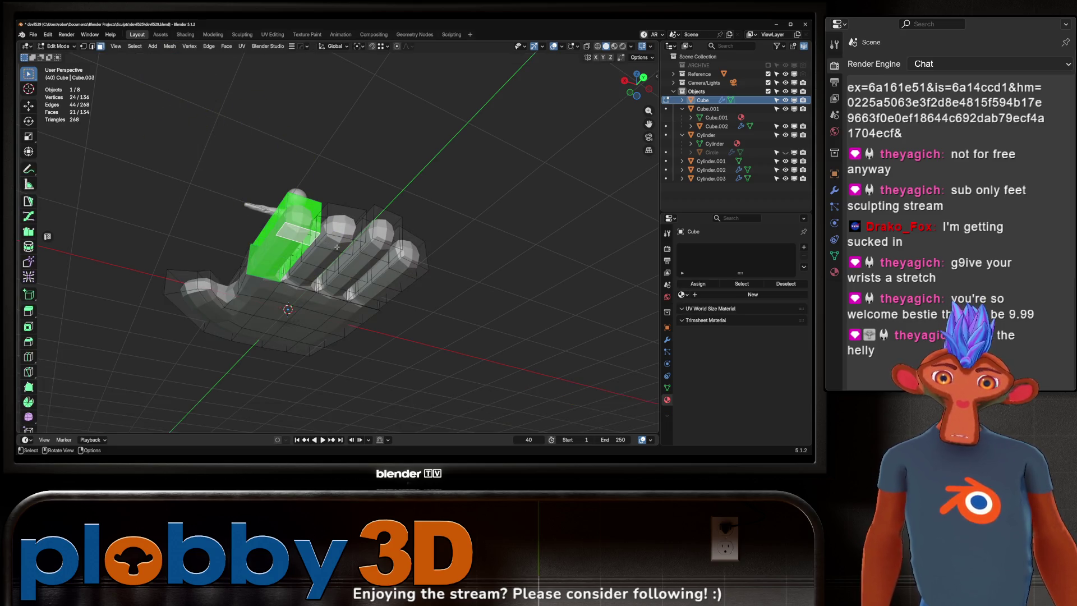
pyautogui.press('ctrl+KP_Add')
pyautogui.press('ctrl+KP_Add')
pyautogui.press('ctrl+KP_Add')
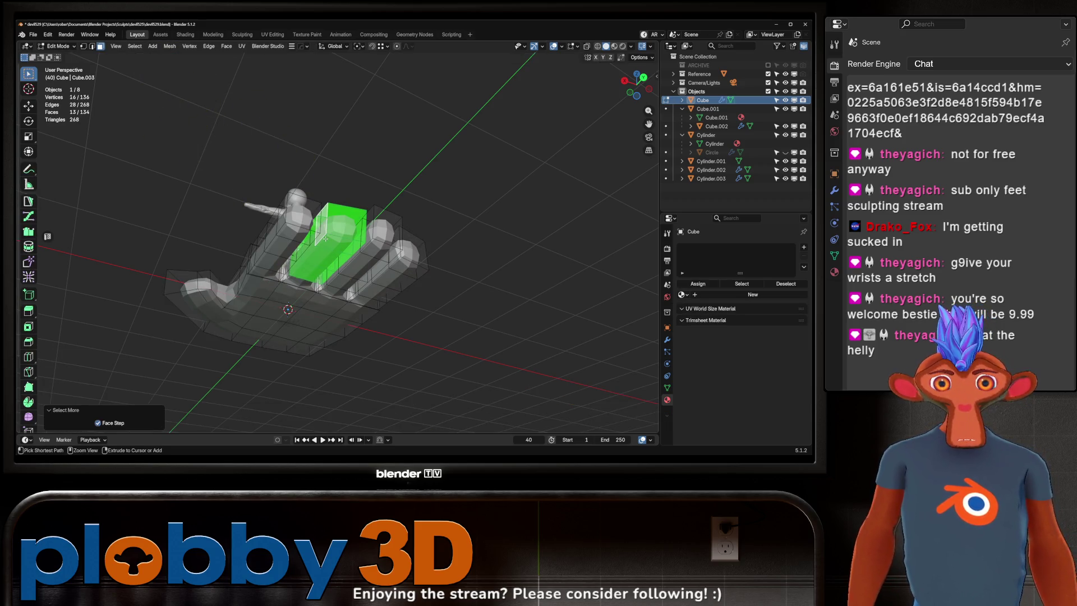
pyautogui.press('Tab')
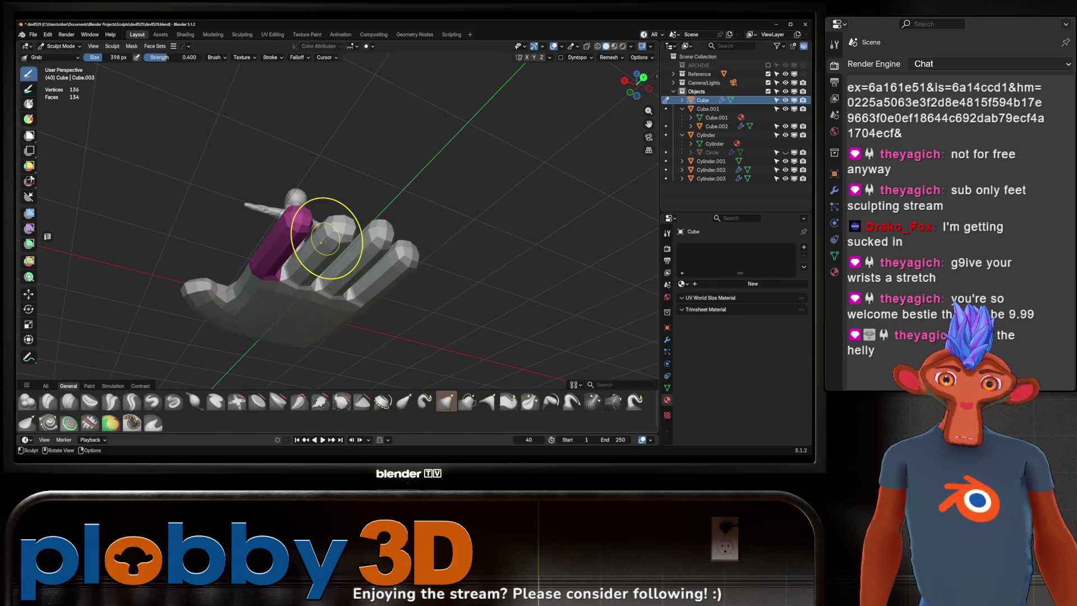
pyautogui.click(160, 46)
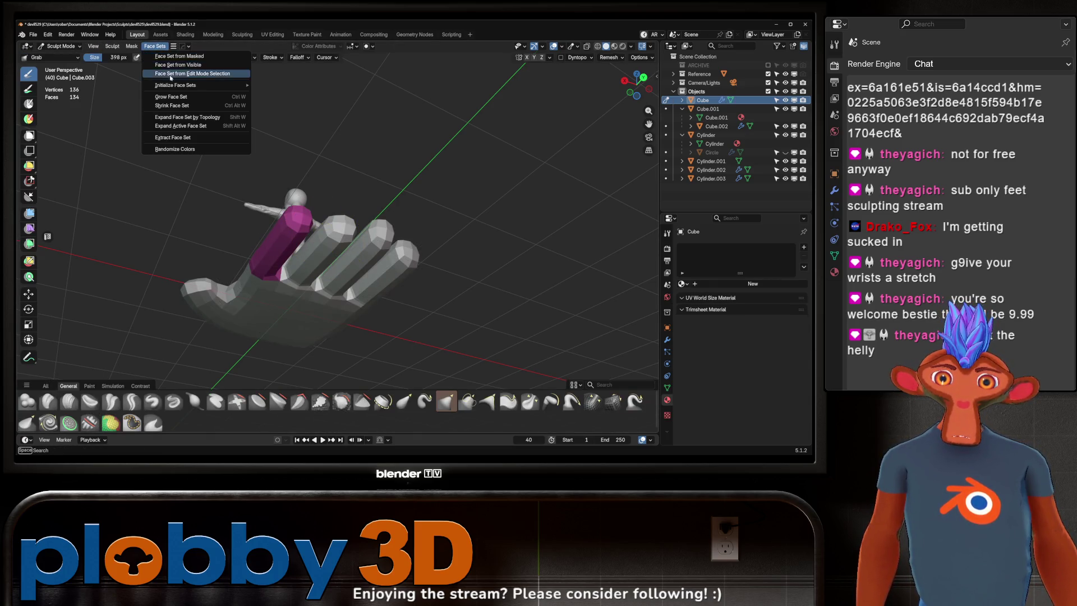
pyautogui.click(171, 72)
pyautogui.moveTo(355, 257); pyautogui.dragTo(298, 245, button='middle')
pyautogui.press('Tab')
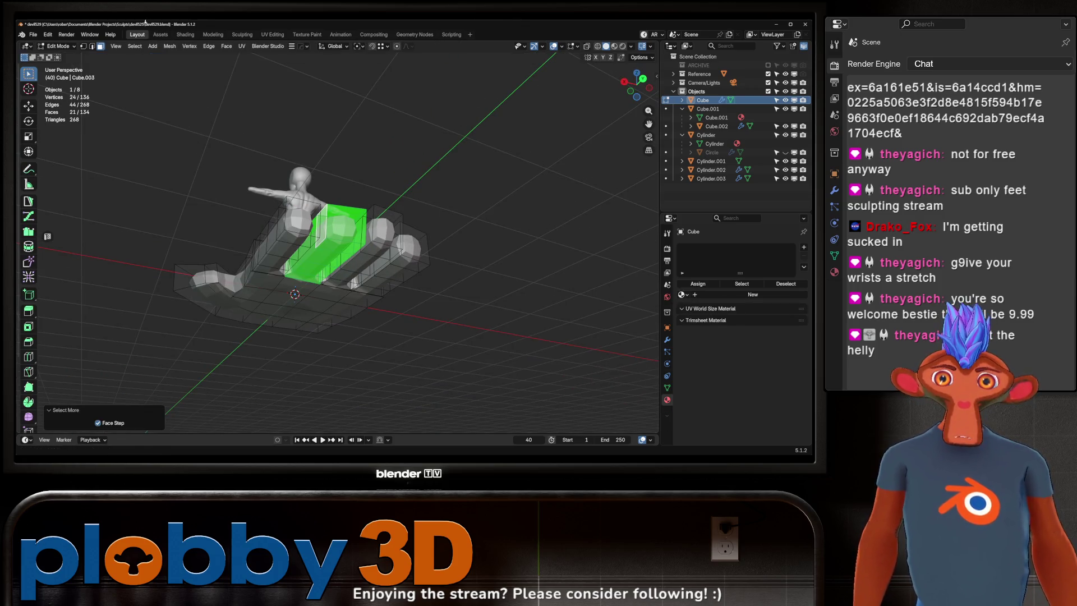
pyautogui.press('Tab')
pyautogui.click(155, 46)
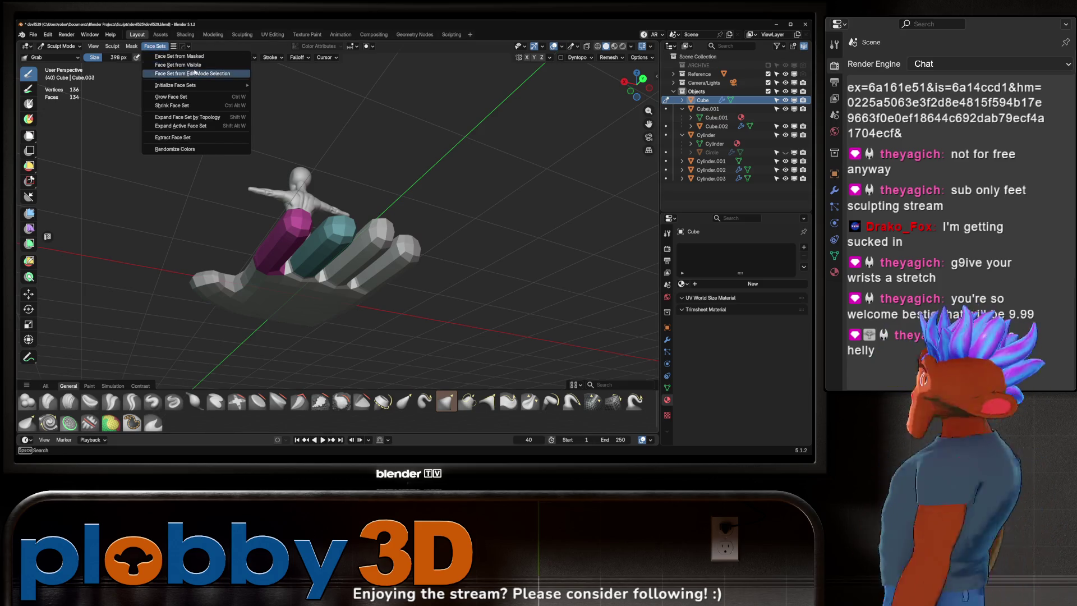
pyautogui.click(170, 69)
# - Select the third finger's faces and make them a purple face set
pyautogui.moveTo(292, 264)
pyautogui.mouseDown(button='middle')
pyautogui.moveTo(422, 305)
pyautogui.moveTo(391, 293)
pyautogui.moveTo(359, 302)
pyautogui.mouseUp(button='middle')
pyautogui.press('Tab')
pyautogui.keyDown('alt'); pyautogui.click(390, 292); pyautogui.keyUp('alt')
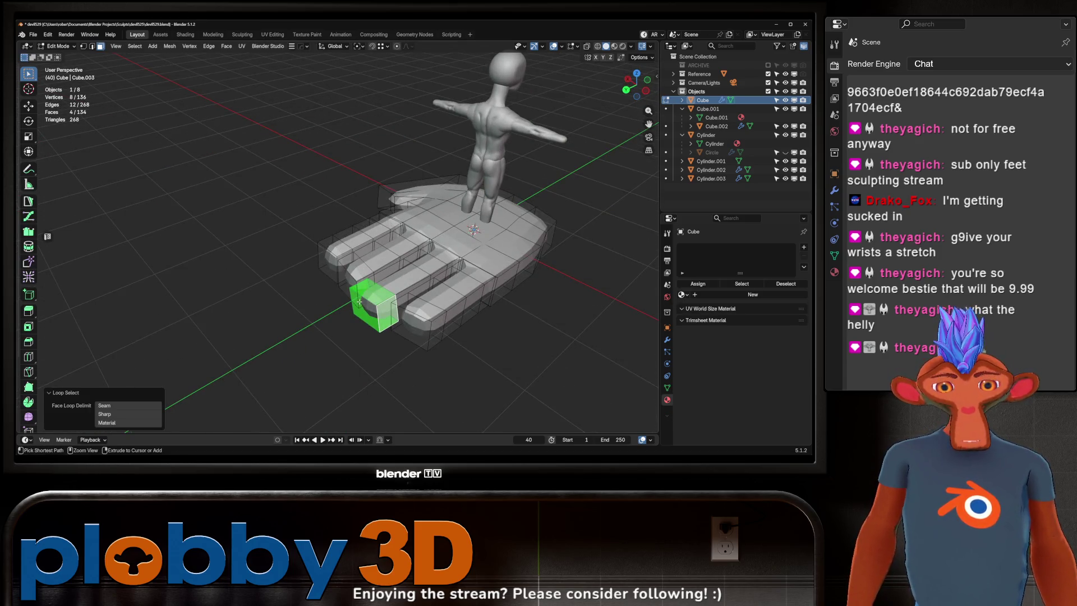
pyautogui.press('ctrl+KP_Add')
pyautogui.press('ctrl+KP_Add')
pyautogui.press('ctrl+KP_Add')
pyautogui.press('ctrl+KP_Subtract')
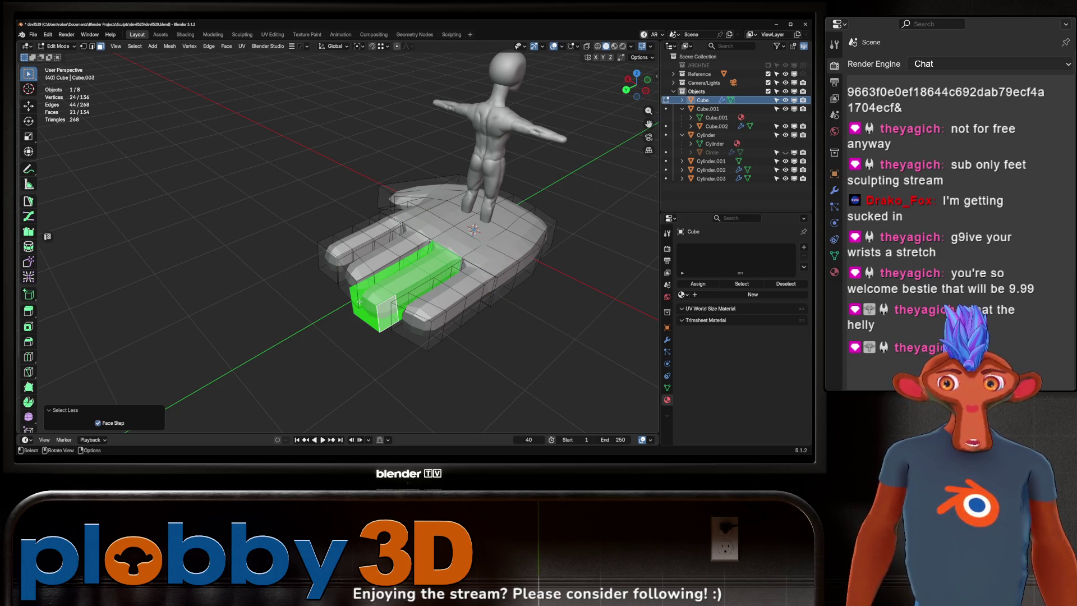
pyautogui.moveTo(359, 302); pyautogui.dragTo(309, 252, button='middle')
pyautogui.hotkey('ctrl', 'Tab')
pyautogui.click(309, 302)
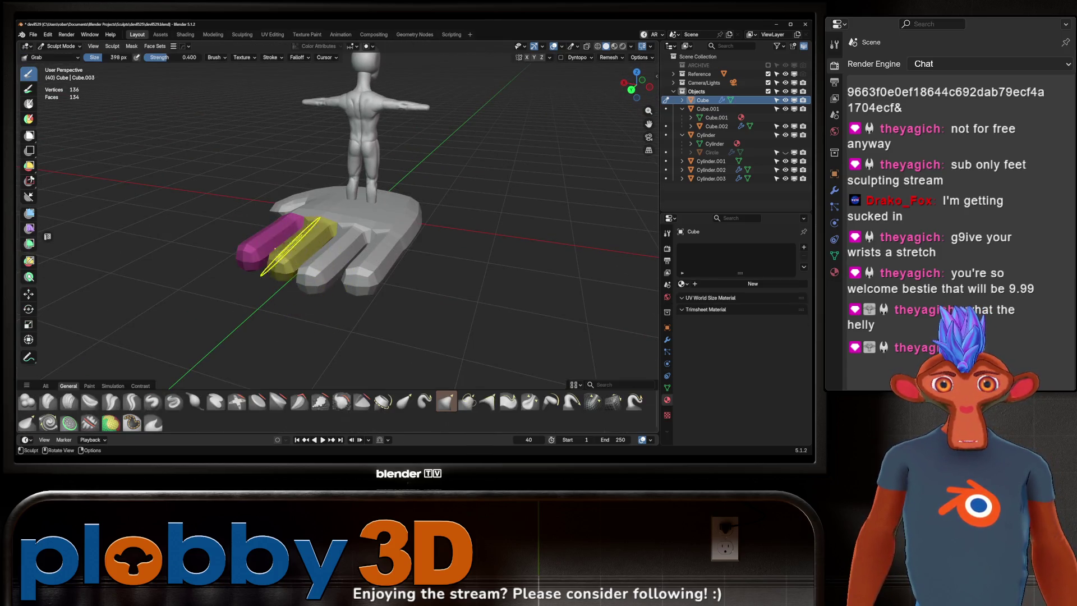
pyautogui.click(149, 46)
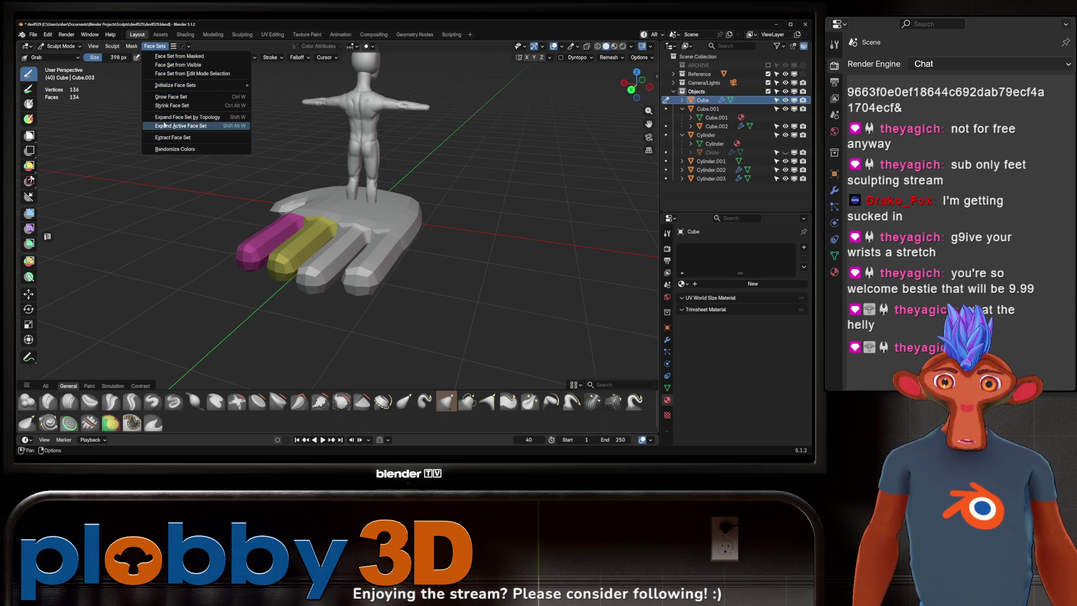
pyautogui.click(131, 46)
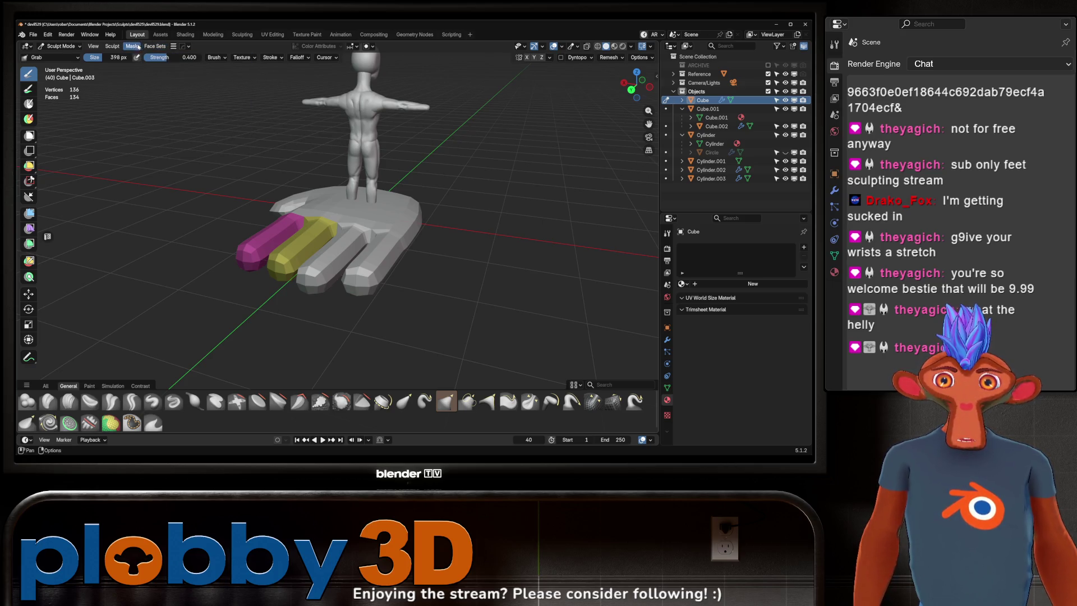
pyautogui.click(132, 46)
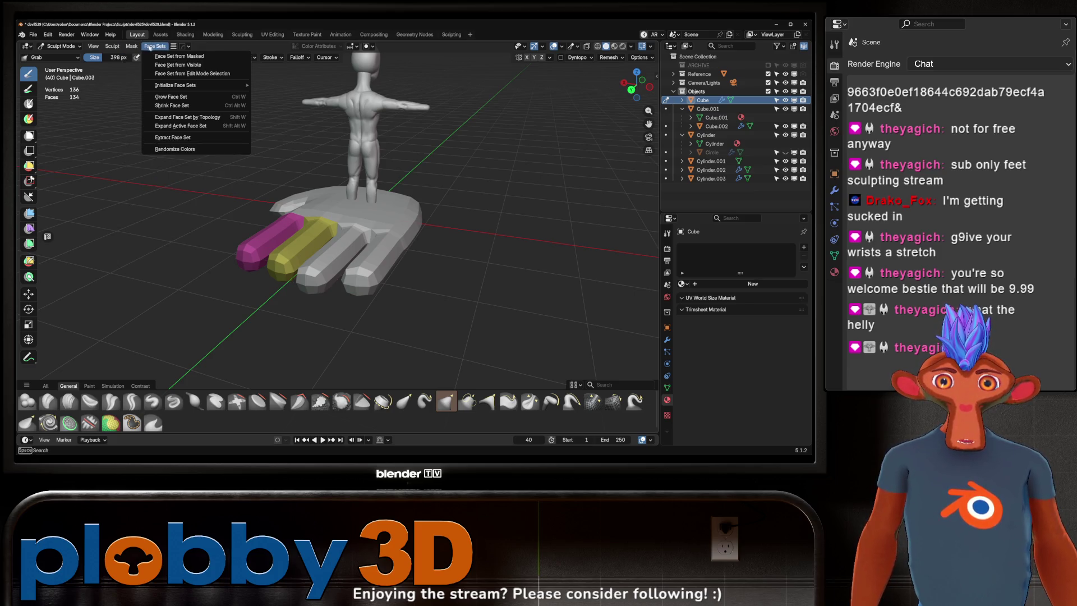
pyautogui.click(169, 75)
# - Select the last finger's tip faces, grow the selection, and make it a green face set
pyautogui.moveTo(319, 220)
pyautogui.mouseDown(button='middle')
pyautogui.moveTo(323, 267)
pyautogui.moveTo(306, 295)
pyautogui.mouseUp(button='middle')
pyautogui.press('Tab')
pyautogui.keyDown('alt'); pyautogui.click(310, 298); pyautogui.keyUp('alt')
pyautogui.keyDown('alt'); pyautogui.click(308, 296); pyautogui.keyUp('alt')
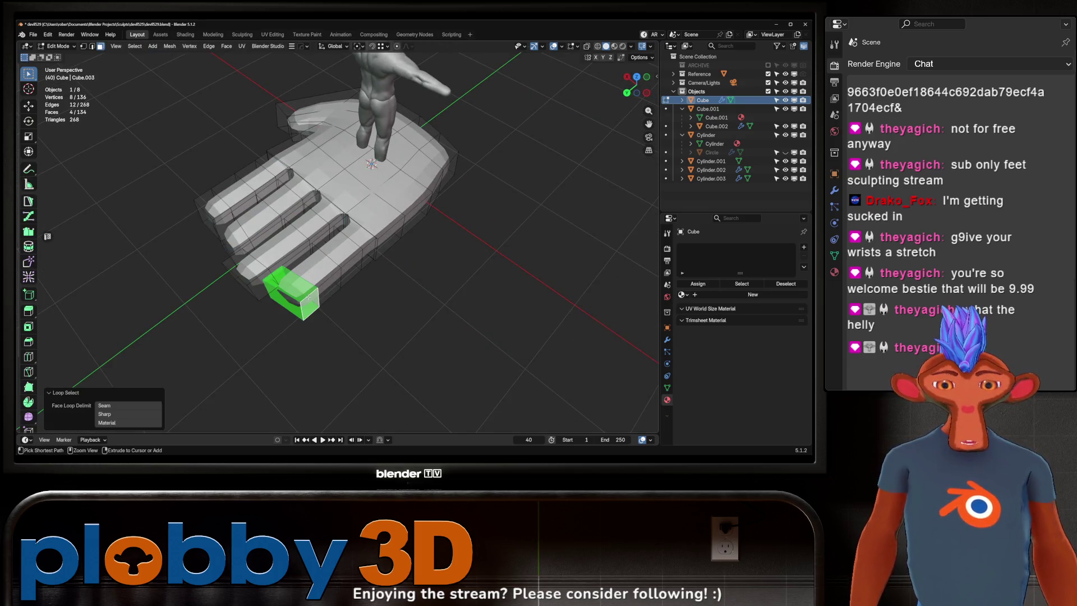
pyautogui.press('ctrl+KP_Add')
pyautogui.press('ctrl+KP_Add')
pyautogui.press('ctrl+KP_Add')
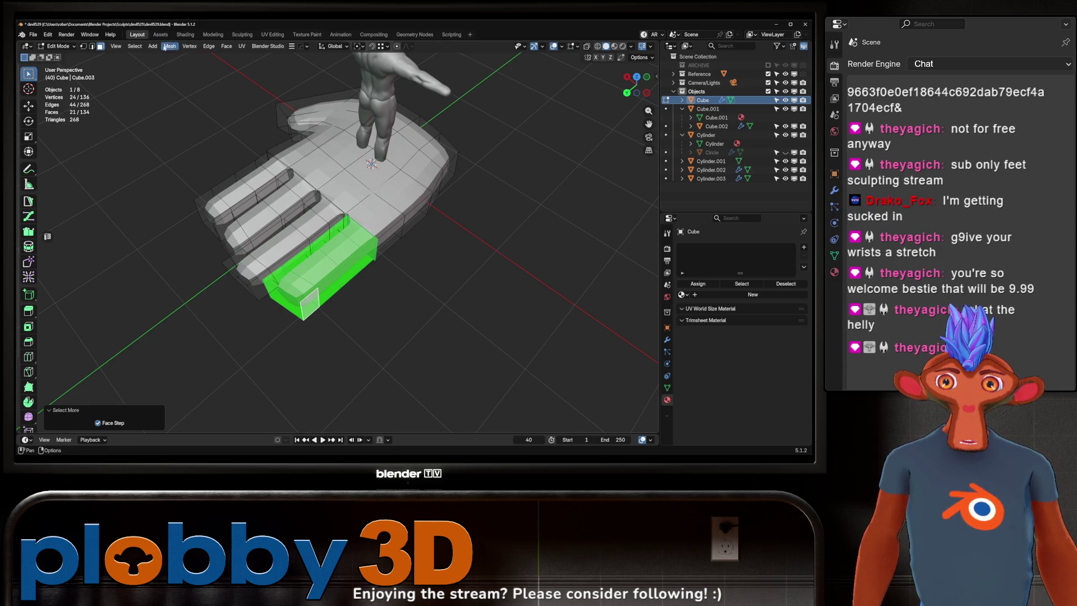
pyautogui.click(226, 47)
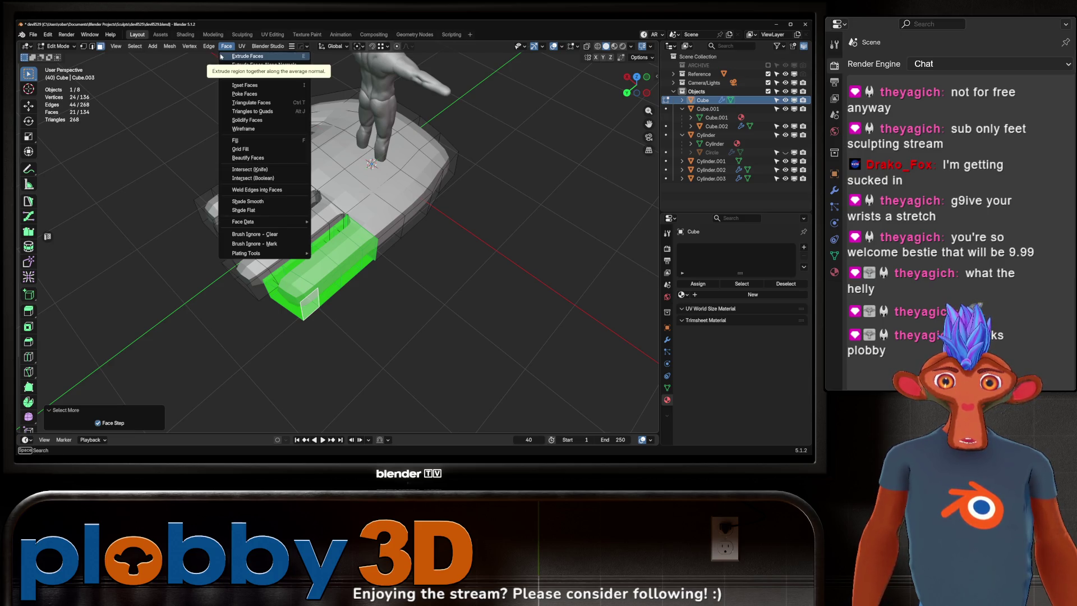
pyautogui.click(226, 47)
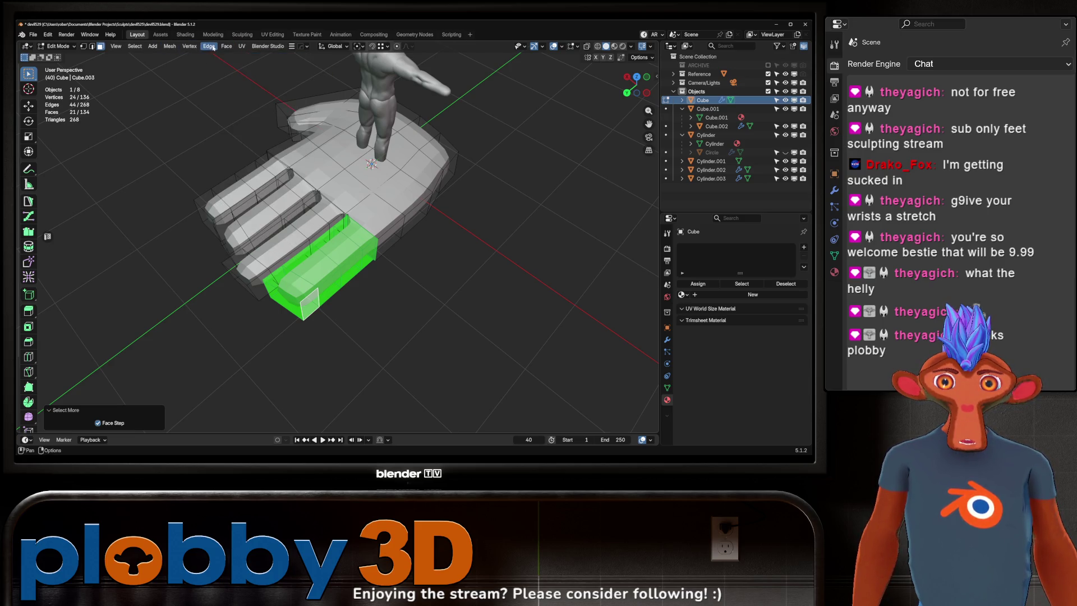
pyautogui.hotkey('ctrl', 'Tab')
pyautogui.click(155, 46)
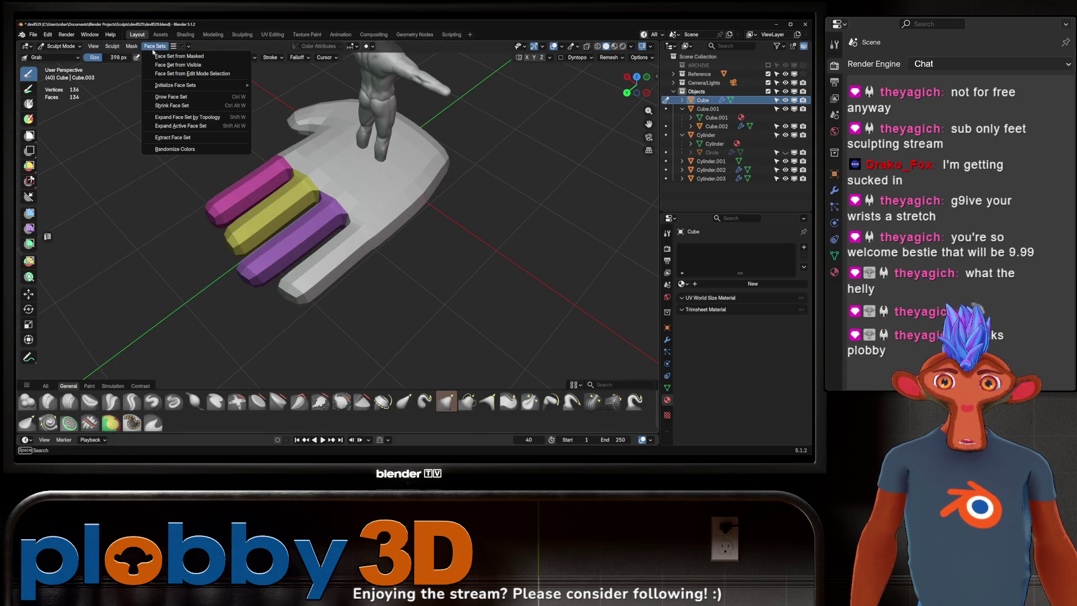
pyautogui.click(179, 74)
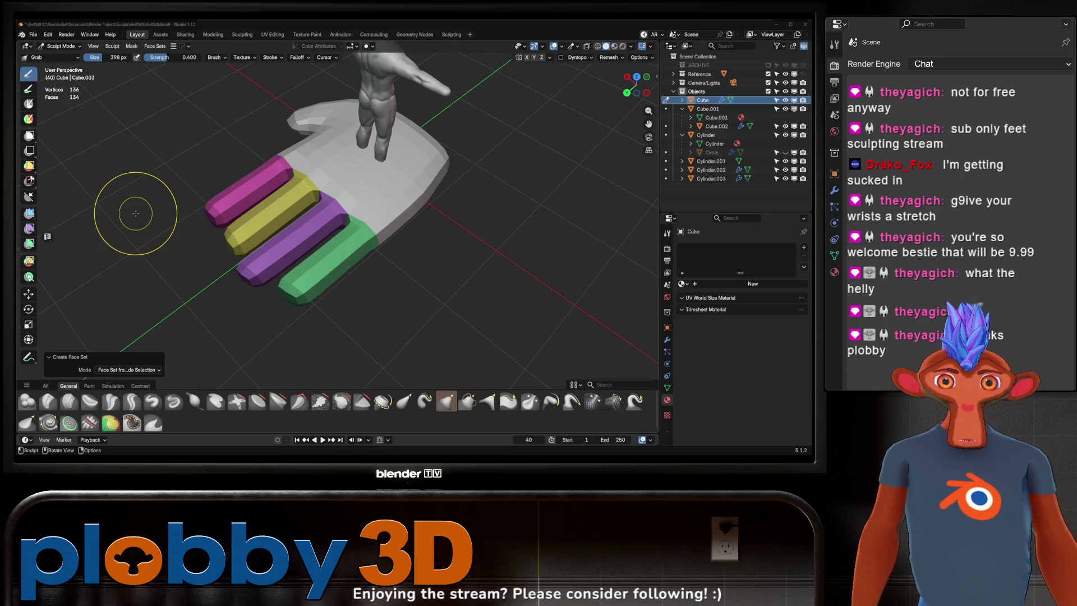
# - Orbit the view so the hand stands upright, showing its four coloured finger face sets
pyautogui.moveTo(218, 234); pyautogui.dragTo(340, 209, button='middle')
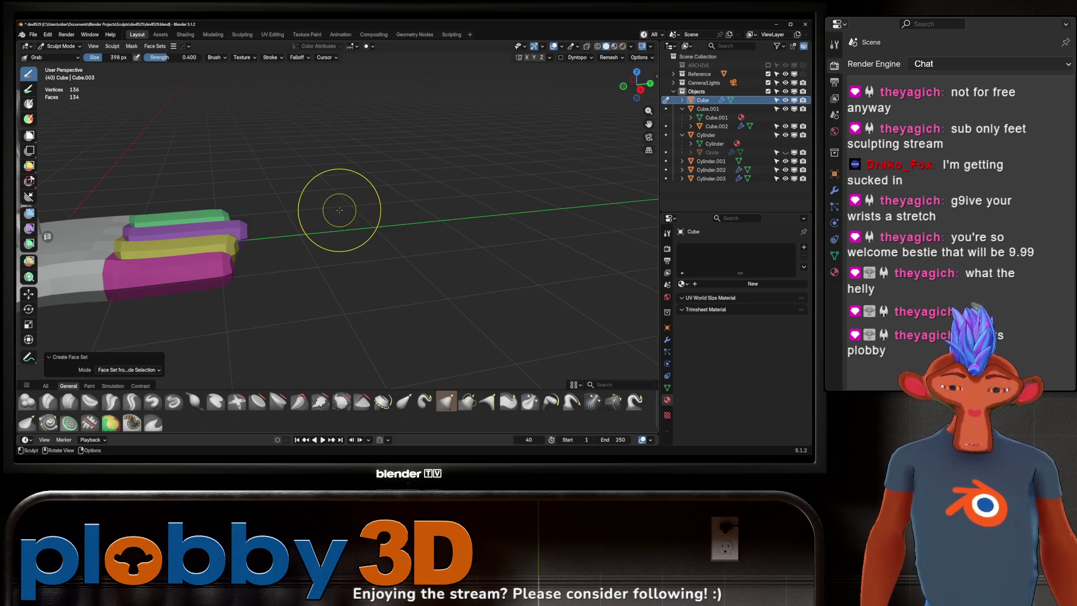
pyautogui.moveTo(339, 210)
pyautogui.mouseDown(button='middle')
pyautogui.moveTo(365, 232)
pyautogui.moveTo(336, 205)
pyautogui.mouseUp(button='middle')
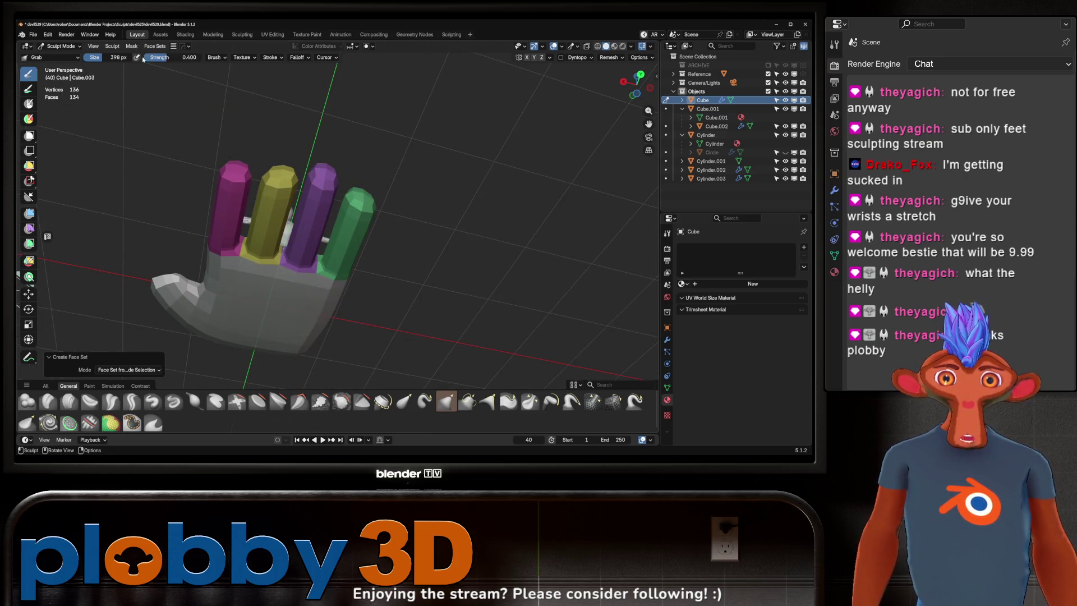
pyautogui.click(214, 57)
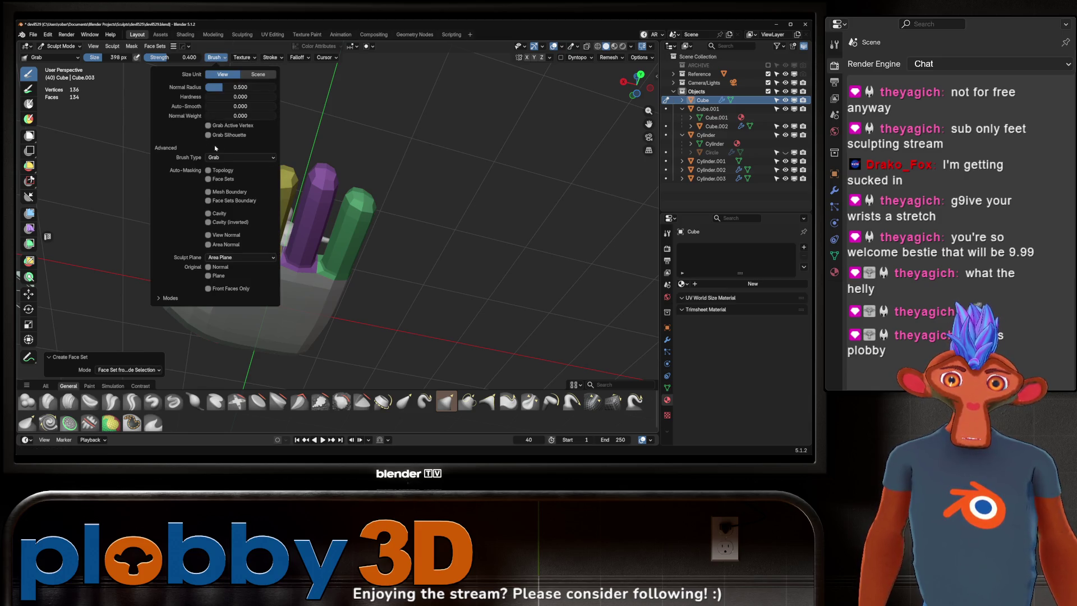
# - Enable Face Sets auto-masking, set brush radius to 612 px, and lengthen the yellow and pink fingertips
pyautogui.click(208, 180)
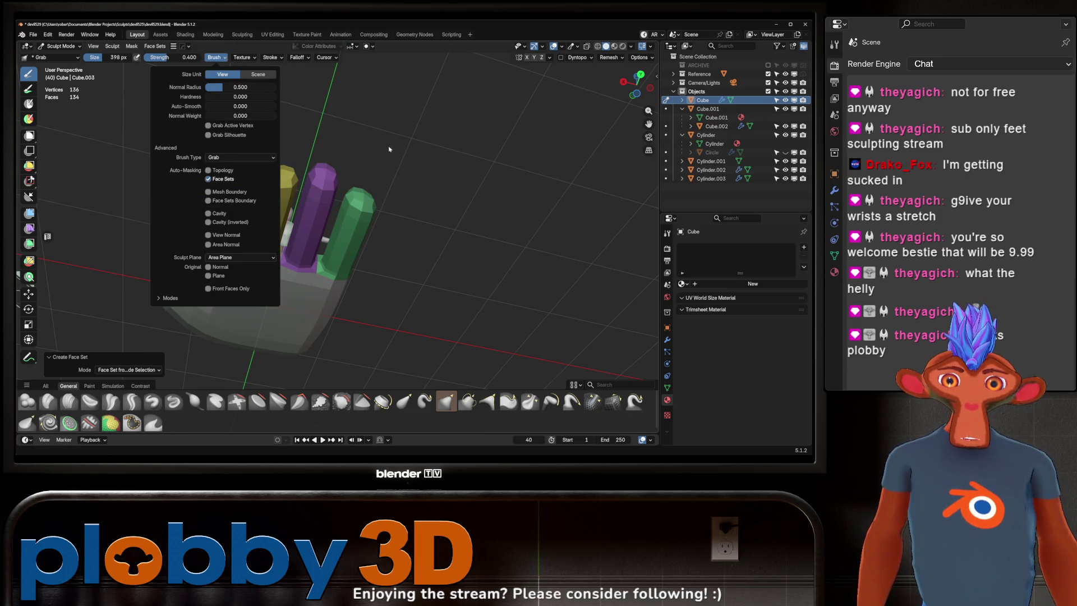
pyautogui.moveTo(368, 149)
pyautogui.mouseDown(button='middle')
pyautogui.moveTo(340, 216)
pyautogui.moveTo(288, 132)
pyautogui.moveTo(272, 217)
pyautogui.mouseUp(button='middle')
pyautogui.press('f')
pyautogui.click(359, 207)
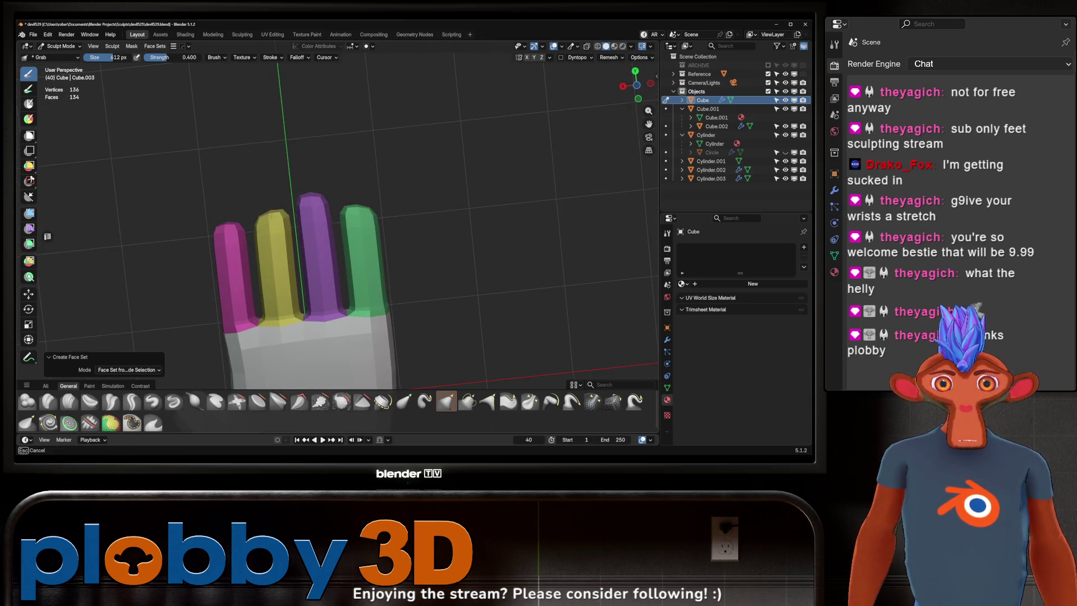
pyautogui.moveTo(272, 217); pyautogui.dragTo(268, 194)
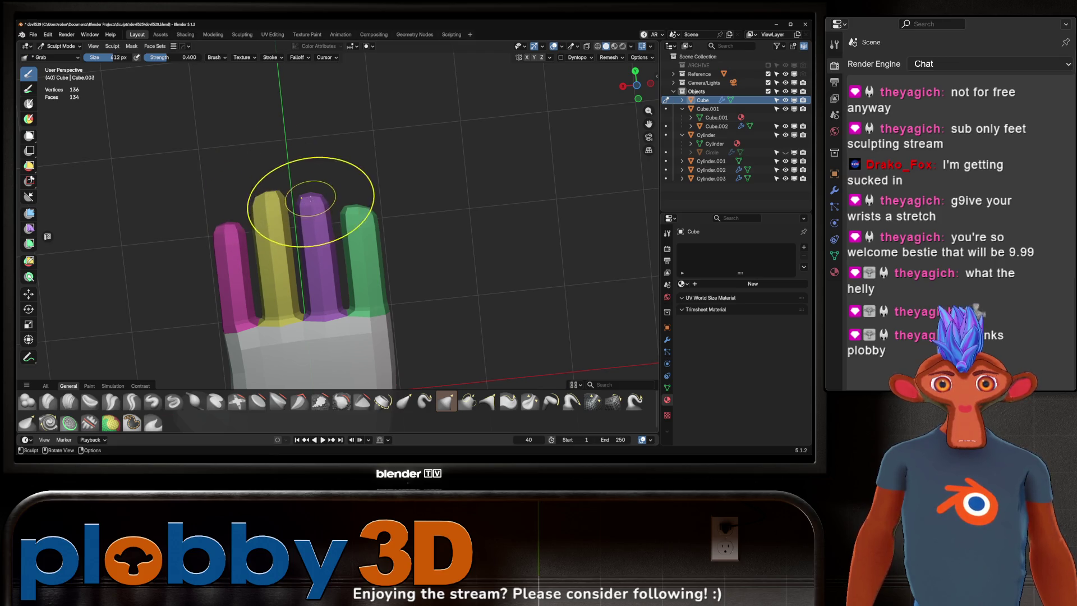
pyautogui.moveTo(228, 235); pyautogui.dragTo(233, 223)
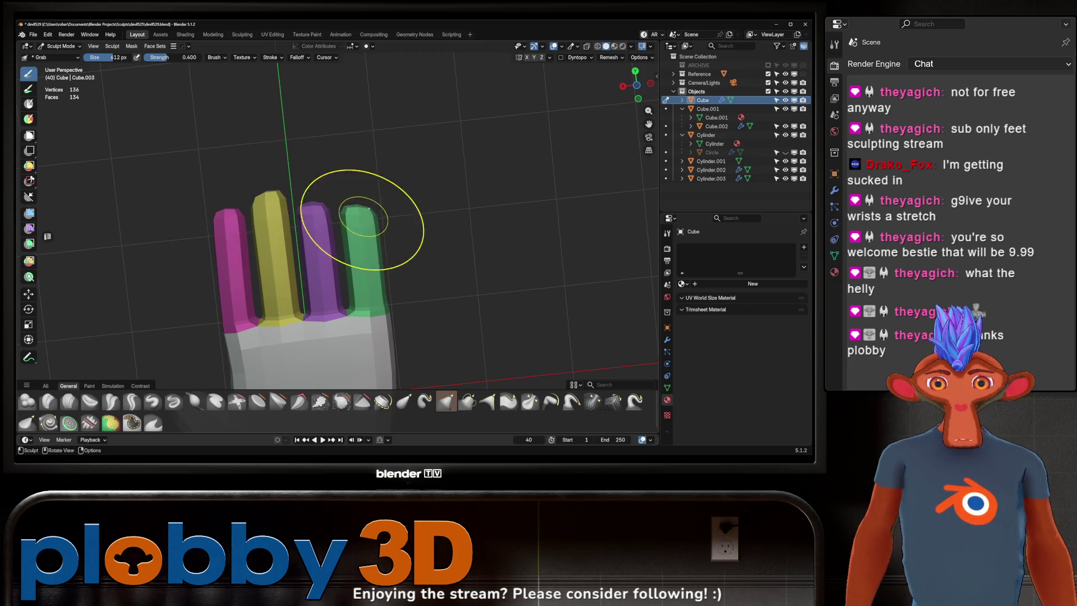
# - Check the lengthened fingers from several angles and isolate the hand in local view
pyautogui.moveTo(371, 192); pyautogui.dragTo(380, 313, button='middle')
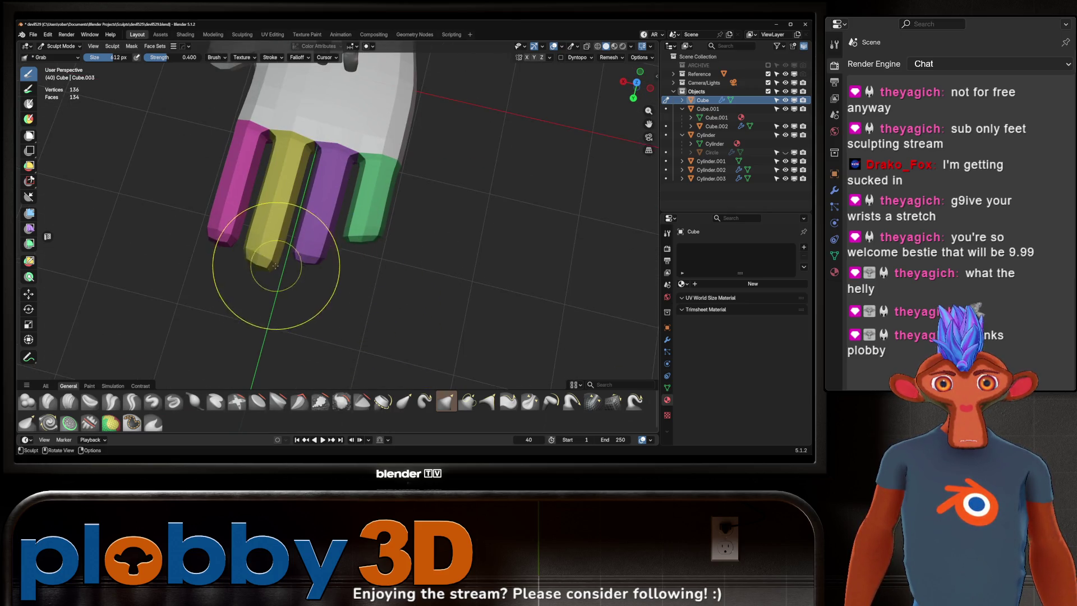
pyautogui.moveTo(268, 241)
pyautogui.mouseDown(button='middle')
pyautogui.moveTo(259, 255)
pyautogui.moveTo(319, 173)
pyautogui.moveTo(373, 174)
pyautogui.moveTo(372, 115)
pyautogui.moveTo(308, 212)
pyautogui.mouseUp(button='middle')
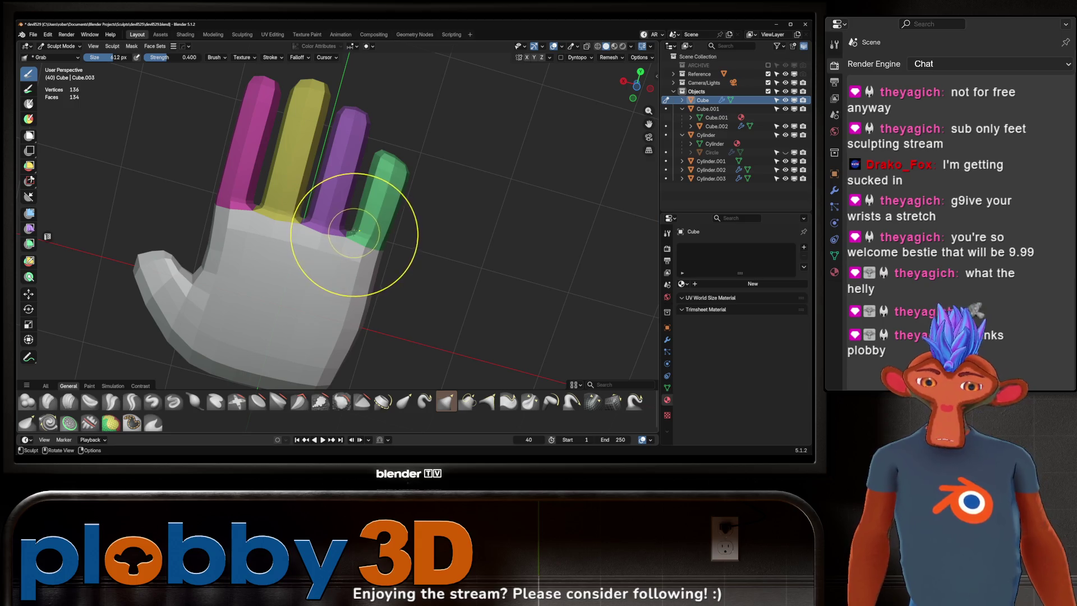
pyautogui.moveTo(421, 254)
pyautogui.mouseDown(button='middle')
pyautogui.moveTo(335, 262)
pyautogui.moveTo(342, 252)
pyautogui.moveTo(385, 285)
pyautogui.moveTo(350, 286)
pyautogui.moveTo(314, 224)
pyautogui.moveTo(316, 269)
pyautogui.moveTo(318, 256)
pyautogui.mouseUp(button='middle')
pyautogui.moveTo(330, 183)
pyautogui.mouseDown(button='middle')
pyautogui.moveTo(284, 202)
pyautogui.moveTo(306, 224)
pyautogui.moveTo(296, 264)
pyautogui.mouseUp(button='middle')
pyautogui.press('KP_Divide')
# - Add an edge loop across the thumb in Edit Mode
pyautogui.press('Tab')
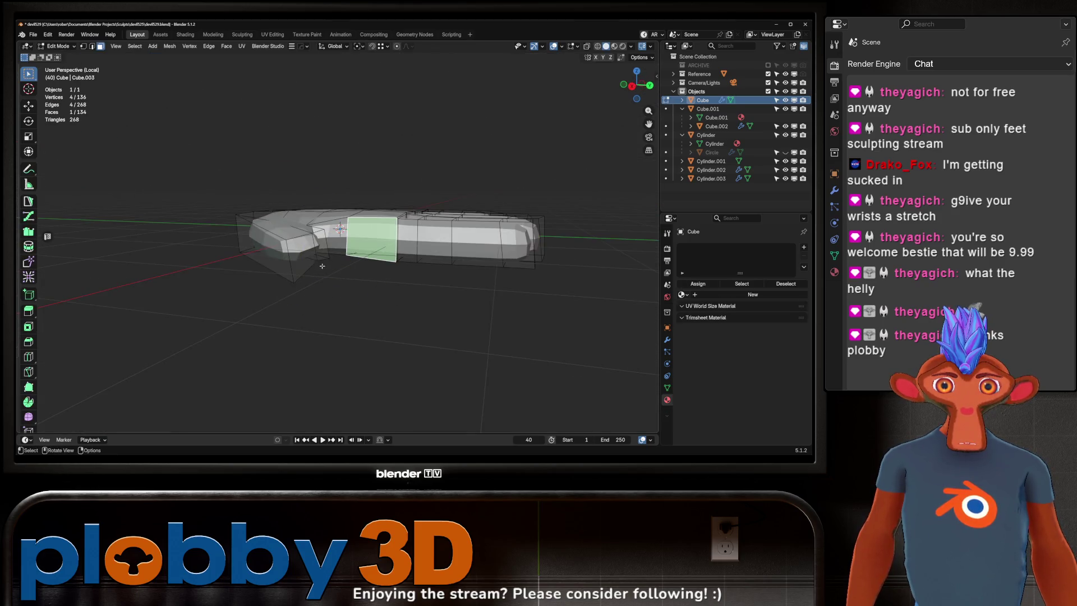
pyautogui.moveTo(286, 221); pyautogui.dragTo(278, 247, button='middle')
pyautogui.keyDown('alt'); pyautogui.click(276, 249); pyautogui.keyUp('alt')
pyautogui.hotkey('ctrl', 'r')
pyautogui.click(277, 249)
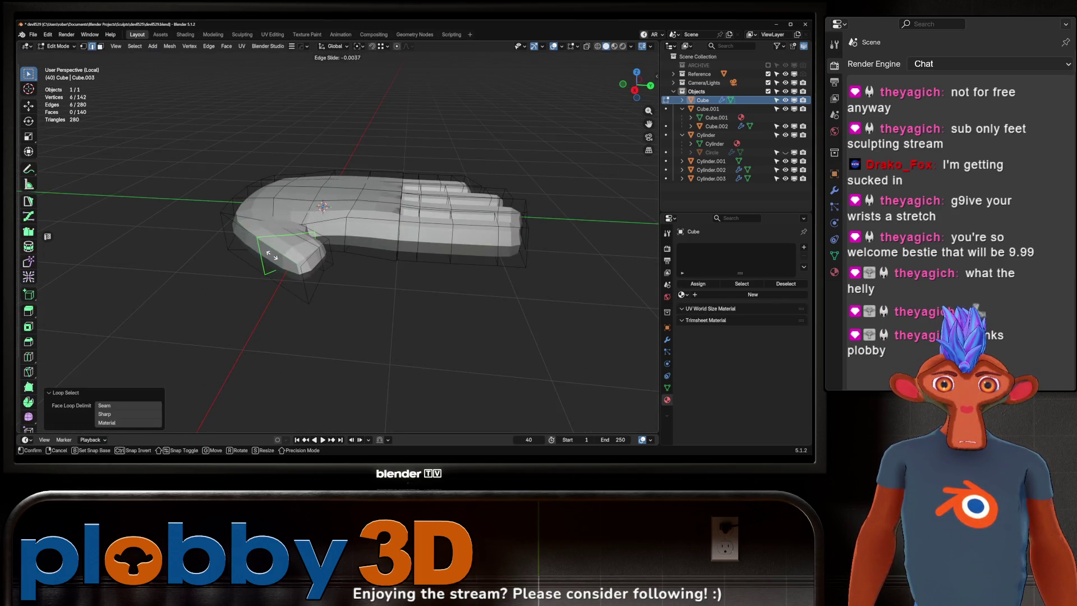
pyautogui.click(278, 256)
pyautogui.moveTo(277, 255); pyautogui.dragTo(315, 263, button='middle')
# - Select the thumb tip faces, grow by one ring, and make them a red face set
pyautogui.press('Tab')
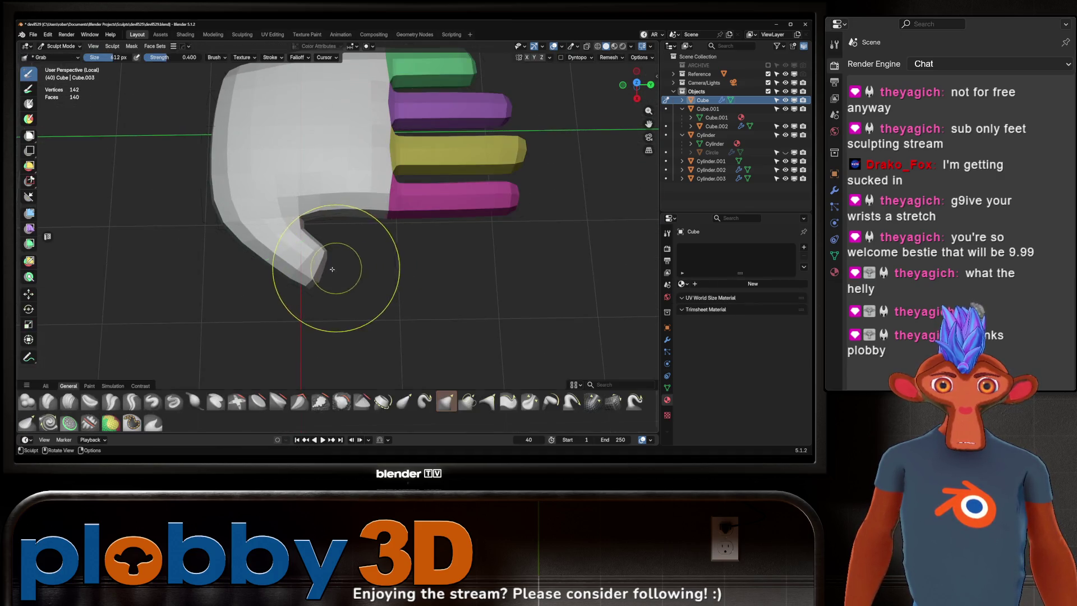
pyautogui.press('Tab')
pyautogui.keyDown('alt'); pyautogui.click(288, 284); pyautogui.keyUp('alt')
pyautogui.press('ctrl+KP_Add')
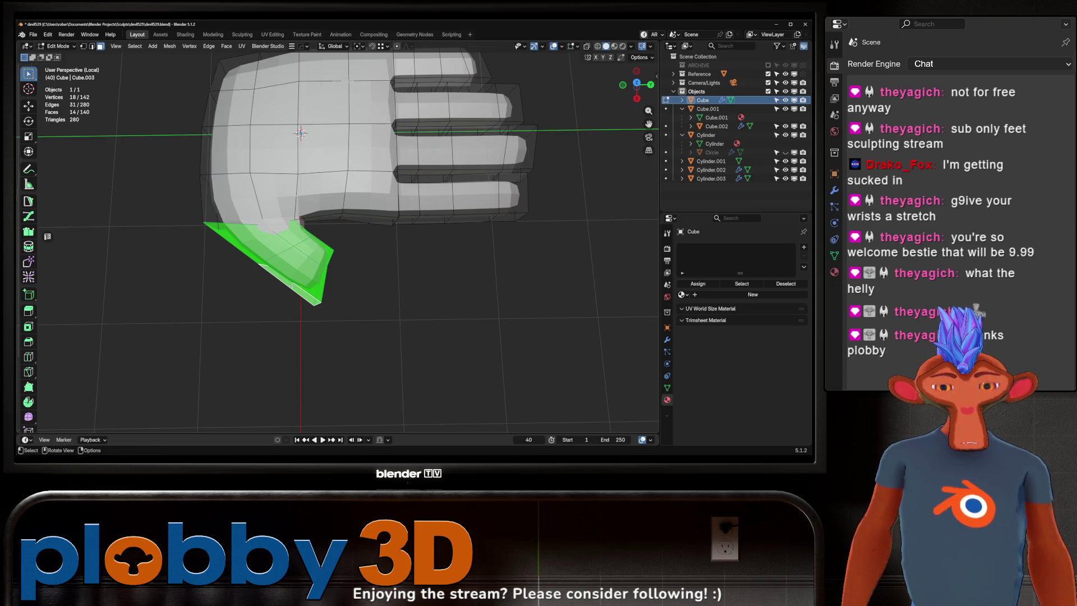
pyautogui.hotkey('ctrl', 'Tab')
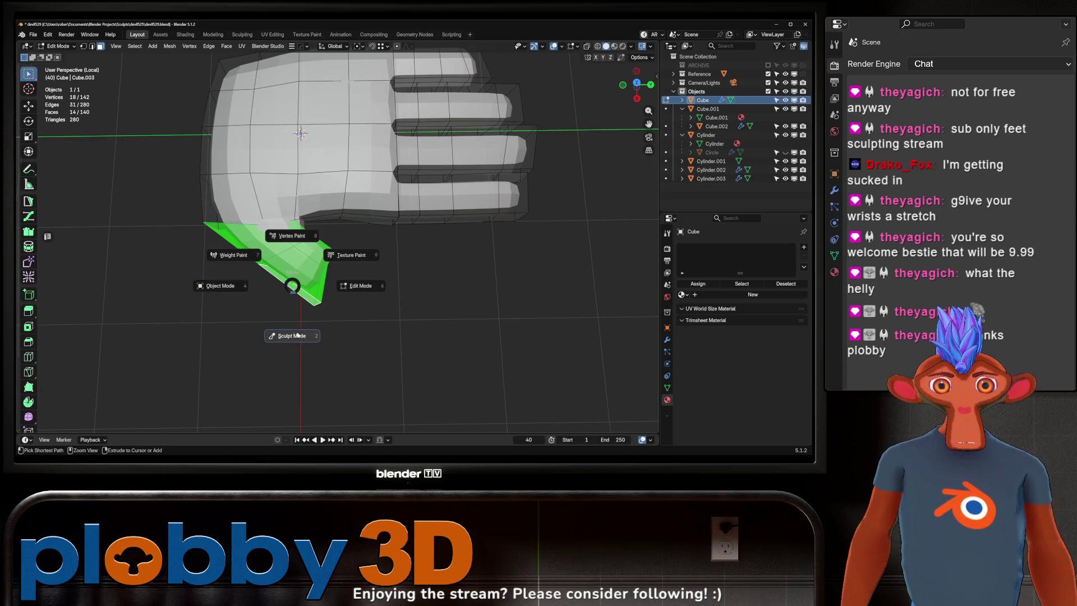
pyautogui.click(266, 333)
pyautogui.click(154, 46)
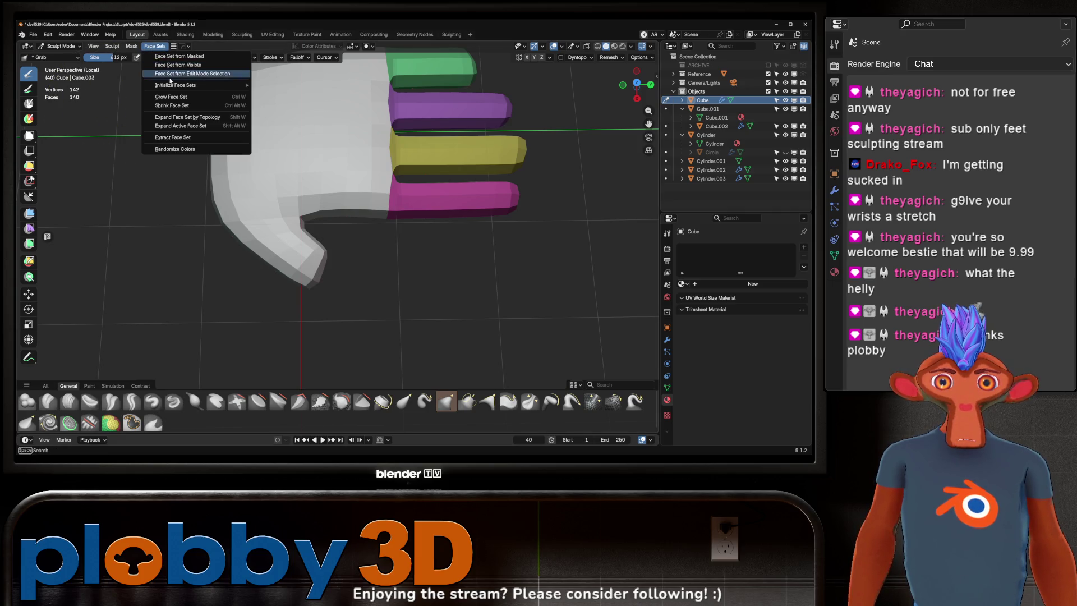
pyautogui.click(183, 73)
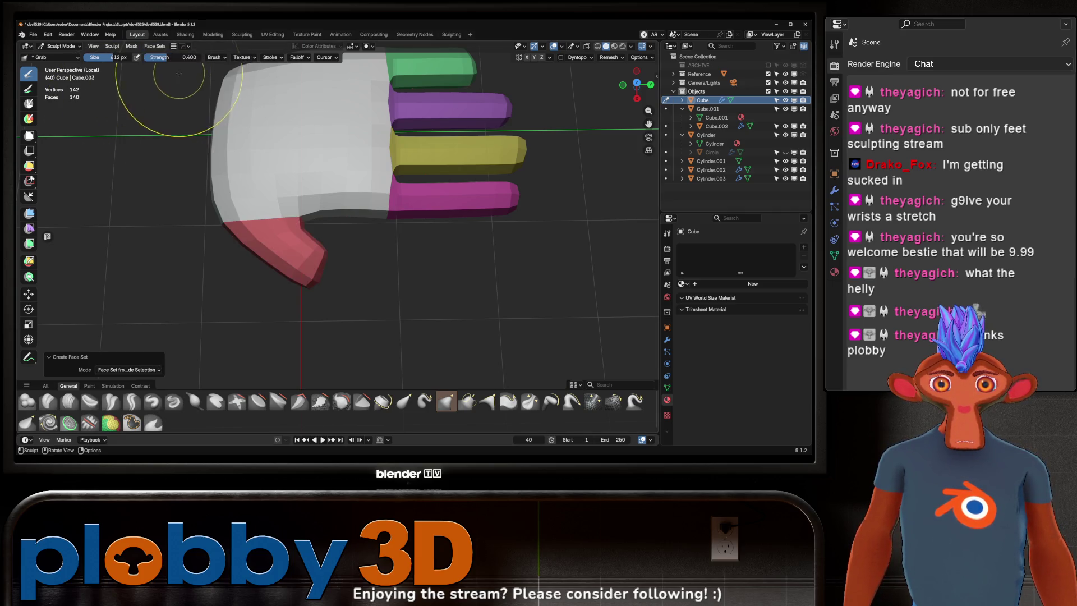
# - Grab-sculpt the palm edge and reshape the green, purple and pink fingers
pyautogui.moveTo(274, 202)
pyautogui.mouseDown(button='middle')
pyautogui.moveTo(292, 185)
pyautogui.moveTo(259, 213)
pyautogui.mouseUp(button='middle')
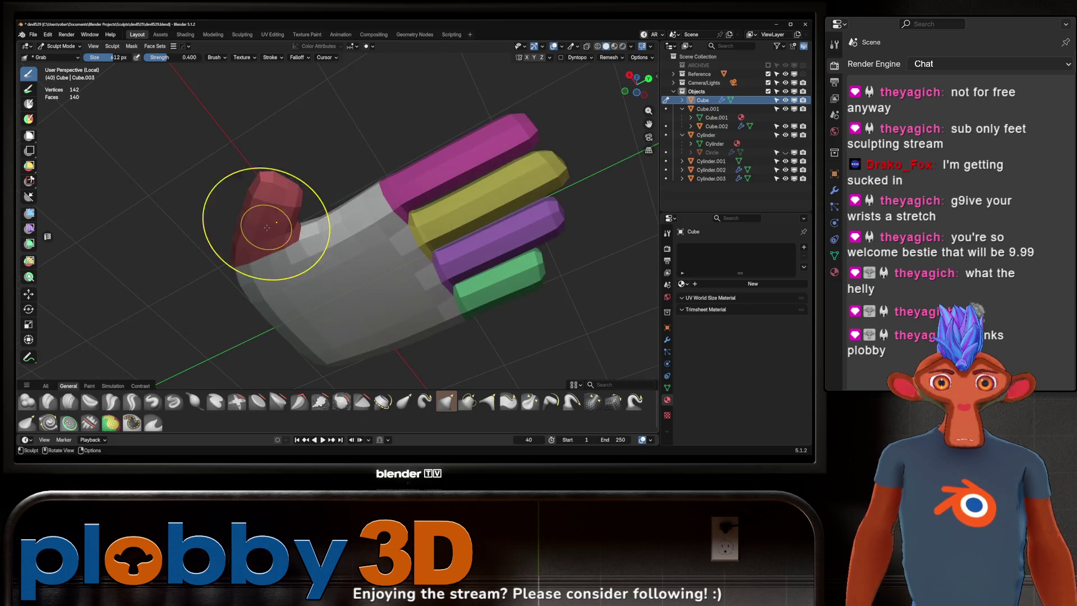
pyautogui.moveTo(327, 189)
pyautogui.mouseDown(button='middle')
pyautogui.moveTo(153, 257)
pyautogui.moveTo(269, 196)
pyautogui.mouseUp(button='middle')
pyautogui.moveTo(270, 241)
pyautogui.keyDown('shift'); pyautogui.mouseDown(button='middle')
pyautogui.moveTo(284, 287)
pyautogui.moveTo(276, 263)
pyautogui.moveTo(381, 208)
pyautogui.mouseUp(button='middle'); pyautogui.keyUp('shift')
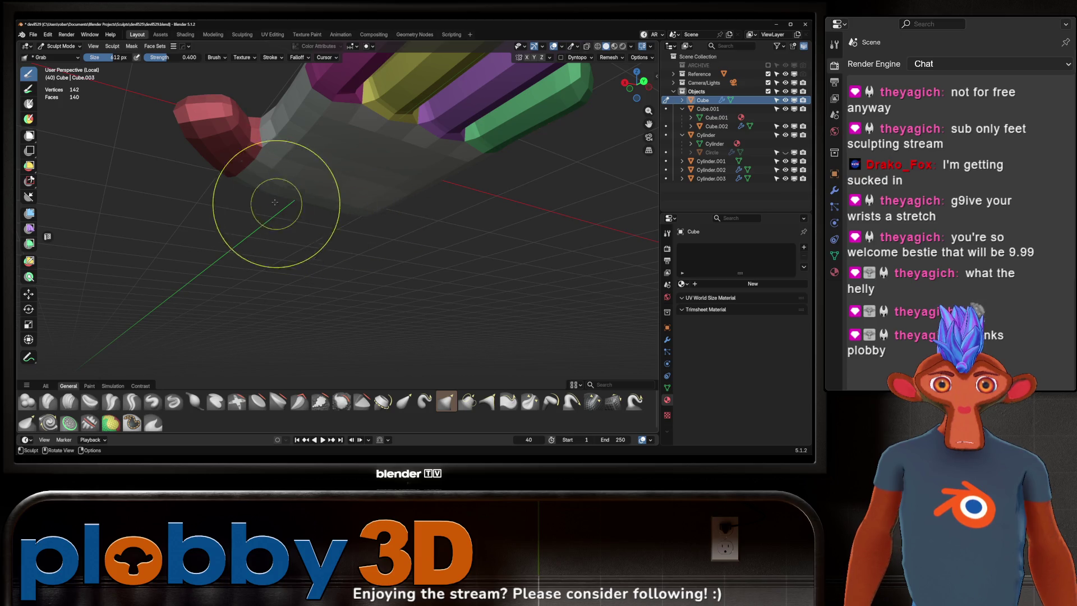
pyautogui.moveTo(272, 193)
pyautogui.mouseDown(button='middle')
pyautogui.moveTo(372, 217)
pyautogui.moveTo(331, 241)
pyautogui.moveTo(283, 232)
pyautogui.moveTo(322, 233)
pyautogui.moveTo(185, 250)
pyautogui.moveTo(264, 233)
pyautogui.moveTo(303, 242)
pyautogui.moveTo(328, 265)
pyautogui.moveTo(323, 238)
pyautogui.moveTo(347, 264)
pyautogui.mouseUp(button='middle')
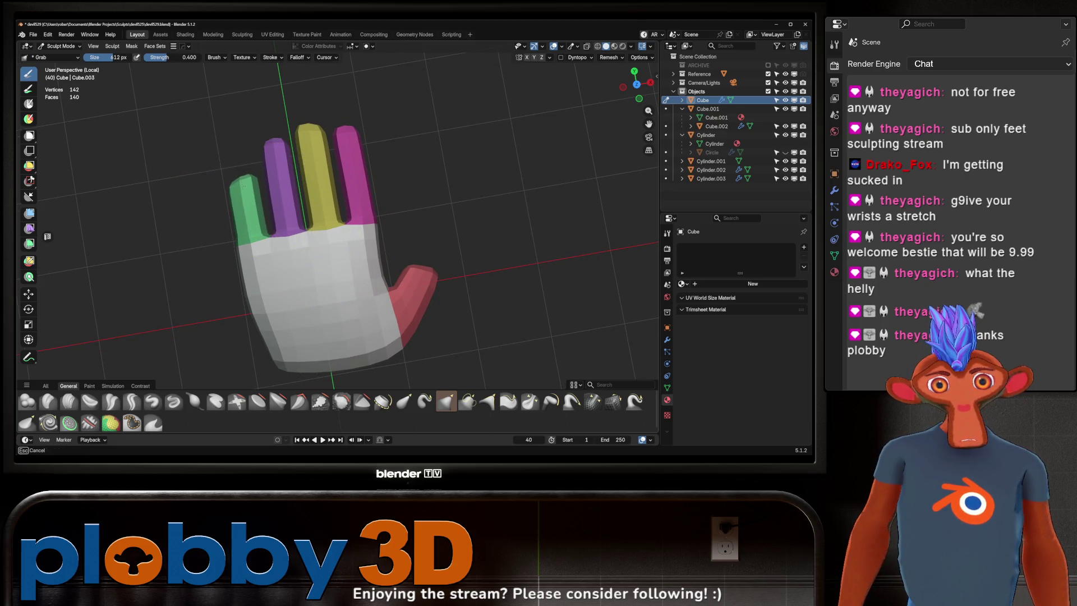
pyautogui.scroll(3, 225, 200)
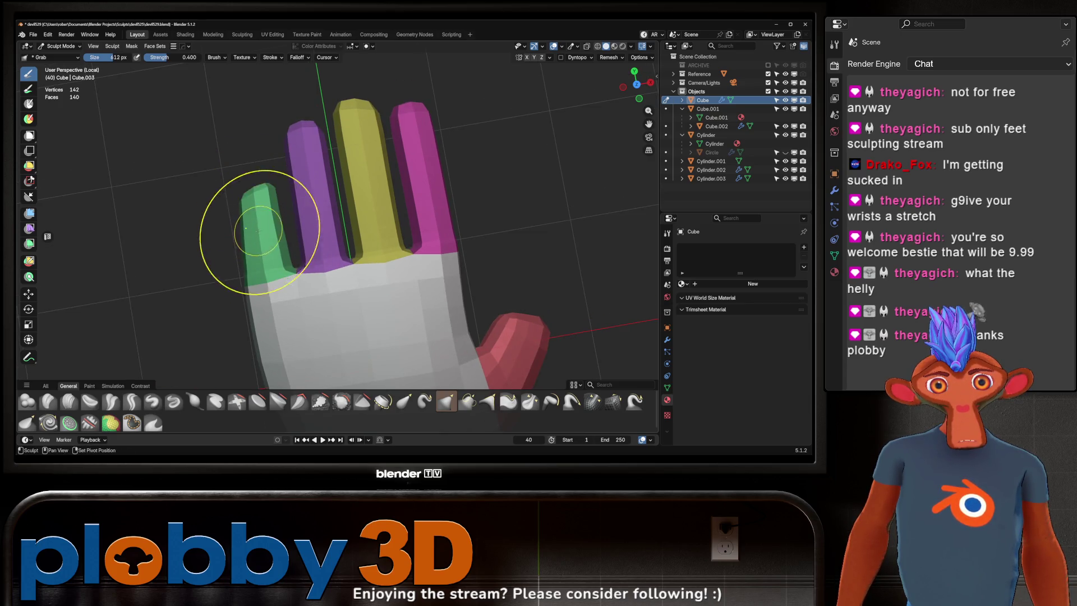
pyautogui.scroll(-3, 275, 280)
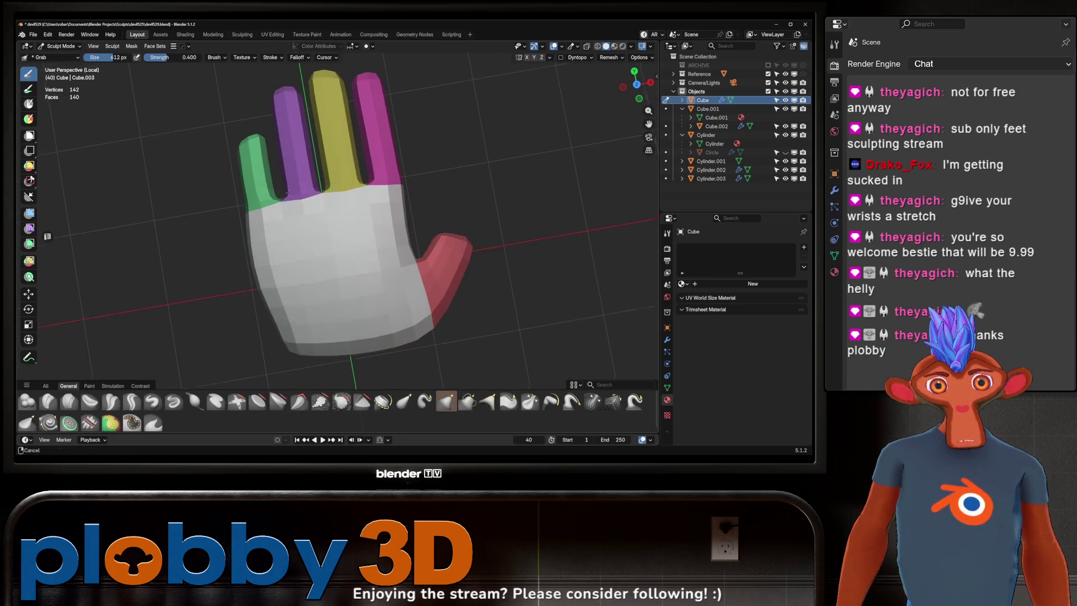
pyautogui.moveTo(260, 285); pyautogui.dragTo(257, 283)
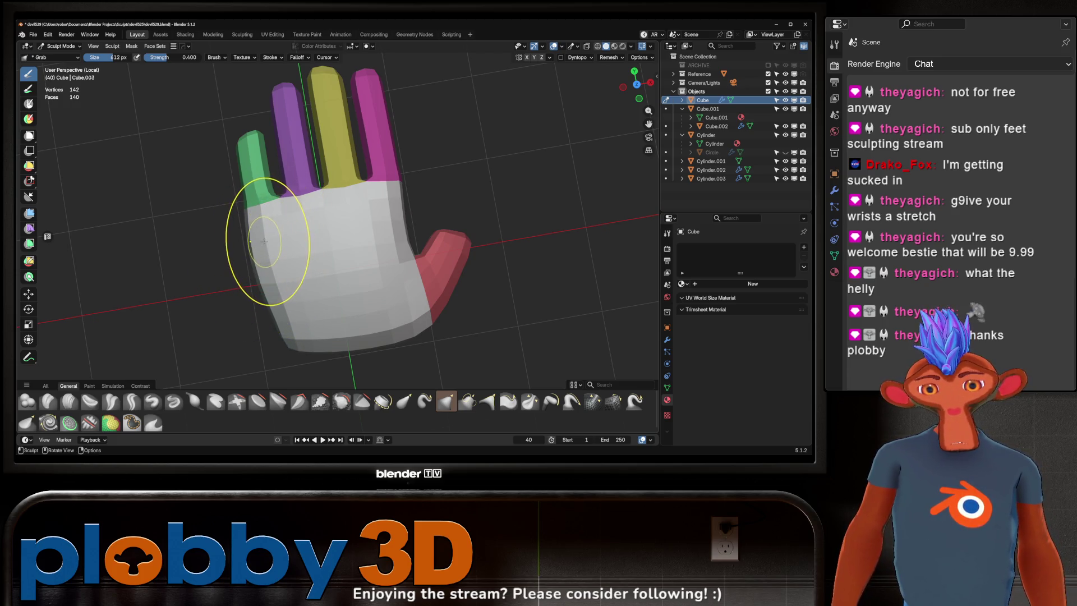
pyautogui.keyDown('shift'); pyautogui.moveTo(281, 202); pyautogui.dragTo(306, 261, button='middle'); pyautogui.keyUp('shift')
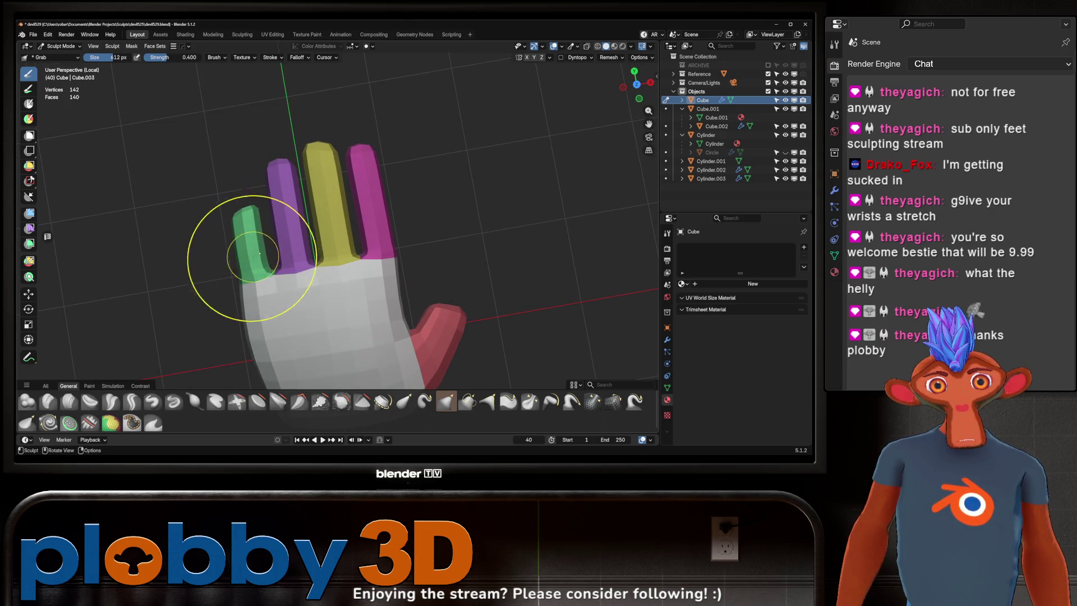
pyautogui.moveTo(245, 284)
pyautogui.mouseDown()
pyautogui.moveTo(255, 204)
pyautogui.moveTo(262, 214)
pyautogui.mouseUp()
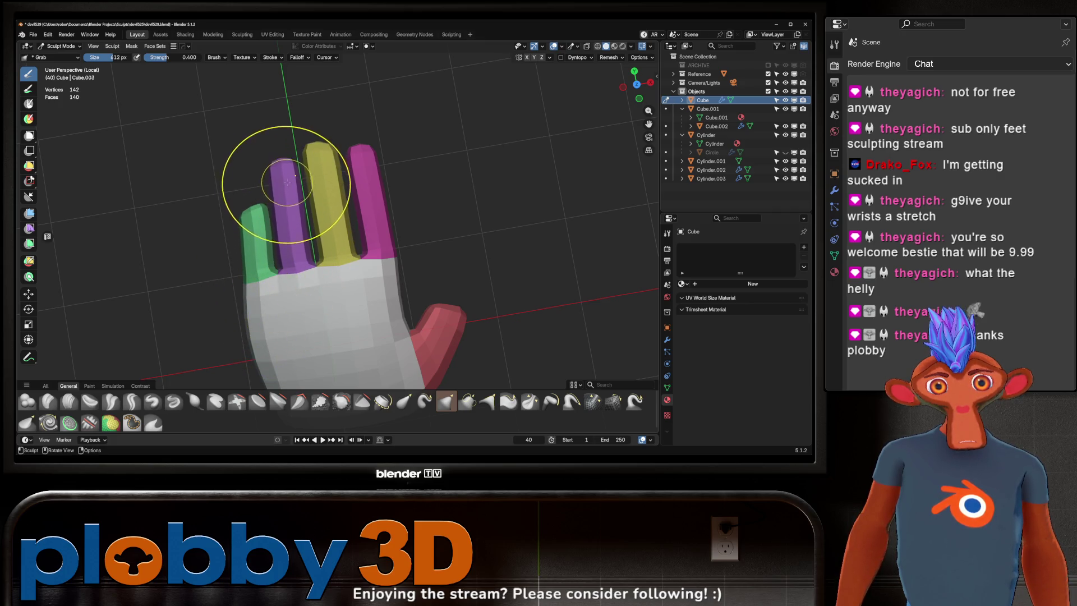
pyautogui.moveTo(293, 228); pyautogui.dragTo(286, 219)
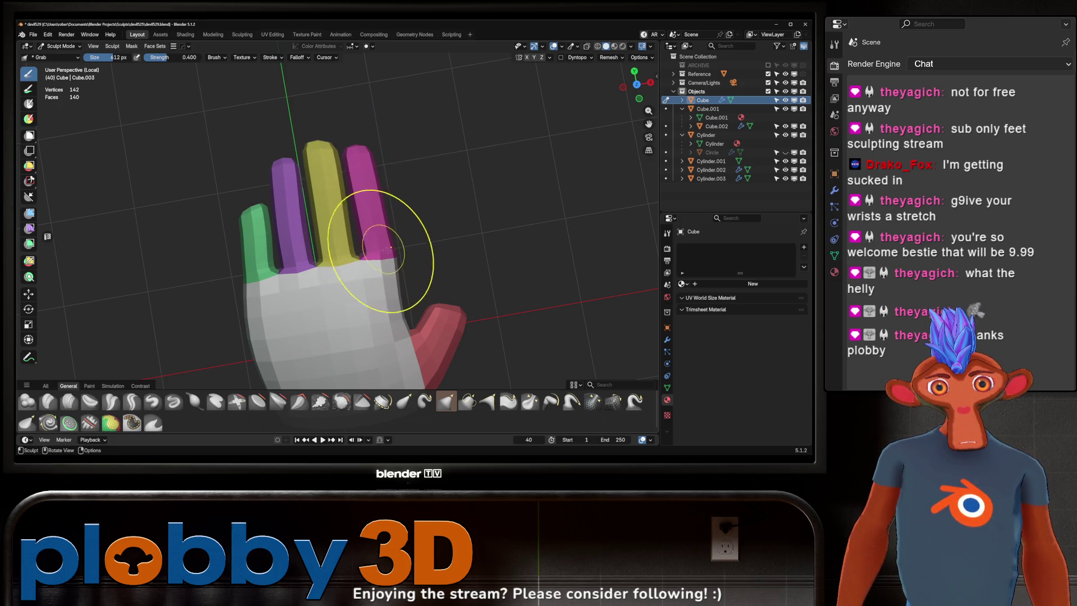
pyautogui.moveTo(389, 245); pyautogui.dragTo(390, 242)
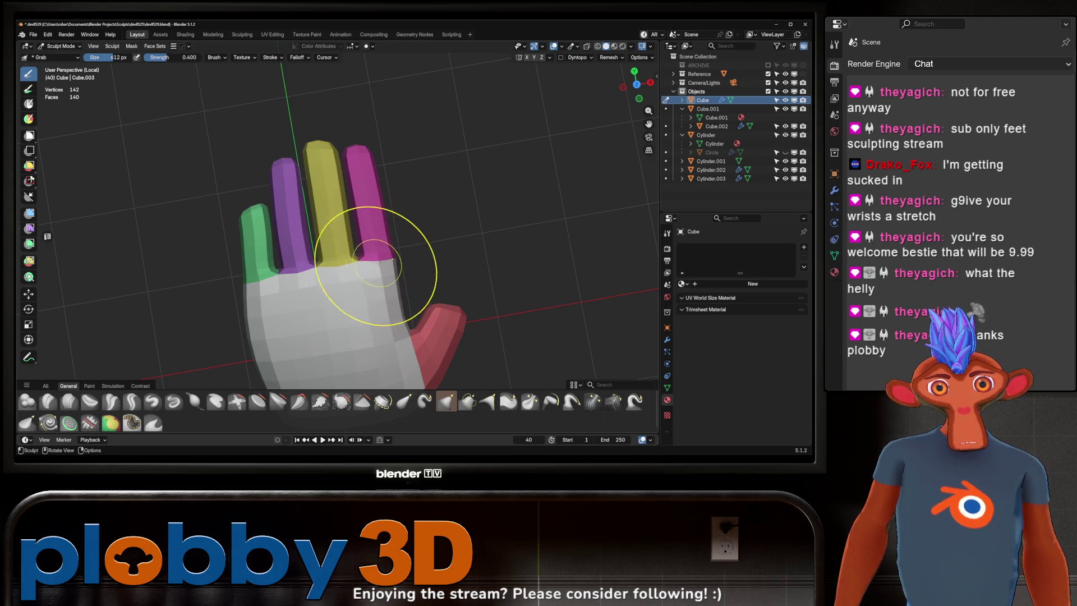
pyautogui.scroll(-3, 387, 198)
pyautogui.moveTo(387, 199)
pyautogui.mouseDown(button='middle')
pyautogui.moveTo(340, 220)
pyautogui.moveTo(353, 248)
pyautogui.moveTo(335, 253)
pyautogui.mouseUp(button='middle')
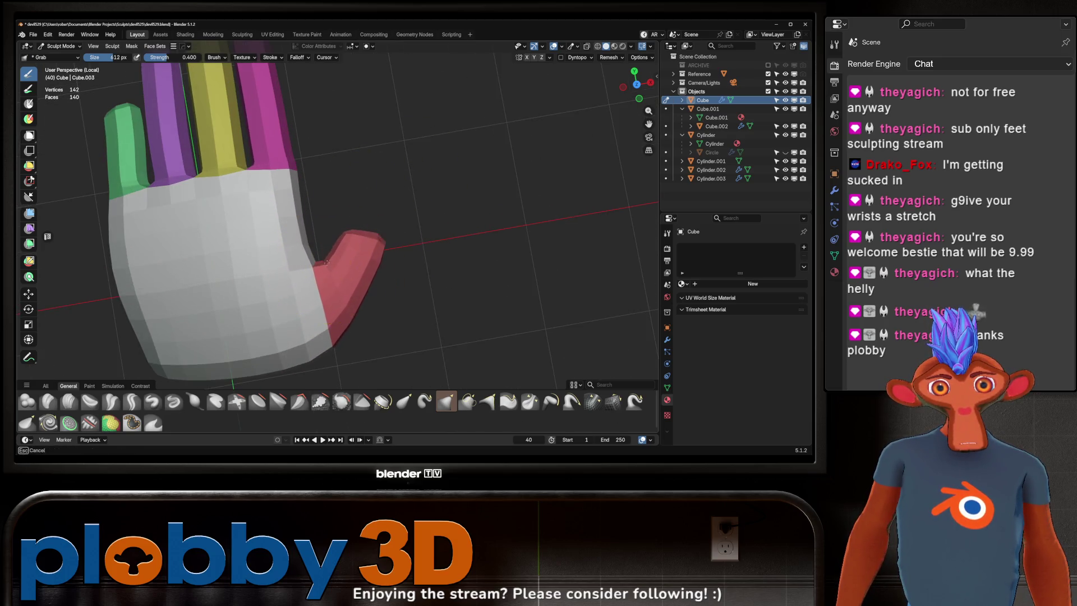
# - Pull the red thumb tip outward and upward from the palm
pyautogui.moveTo(384, 252); pyautogui.dragTo(373, 276)
pyautogui.moveTo(369, 268); pyautogui.dragTo(381, 262, button='middle')
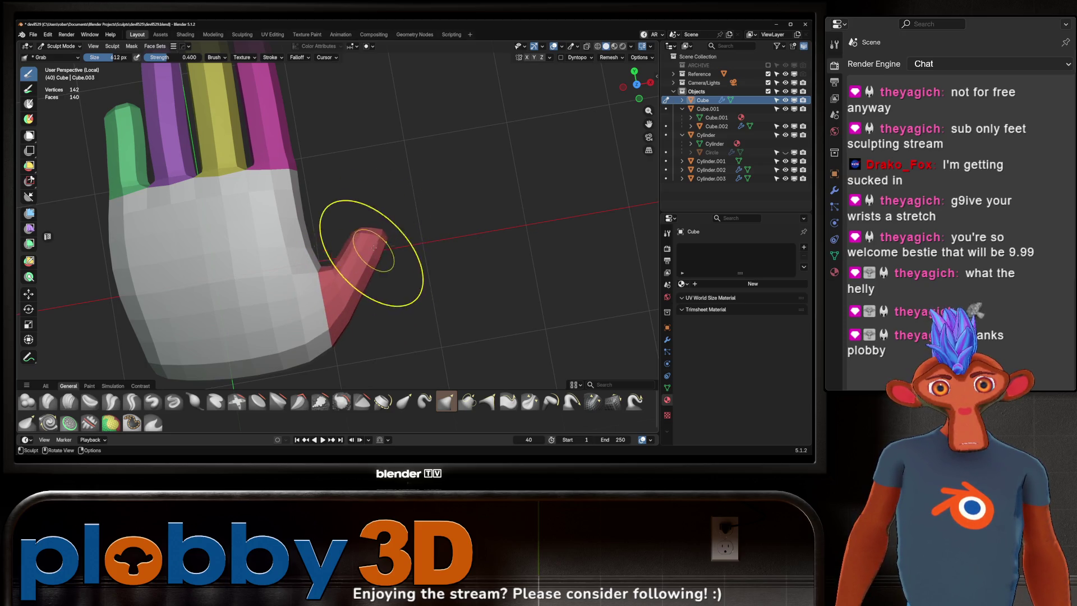
pyautogui.scroll(-4, 373, 245)
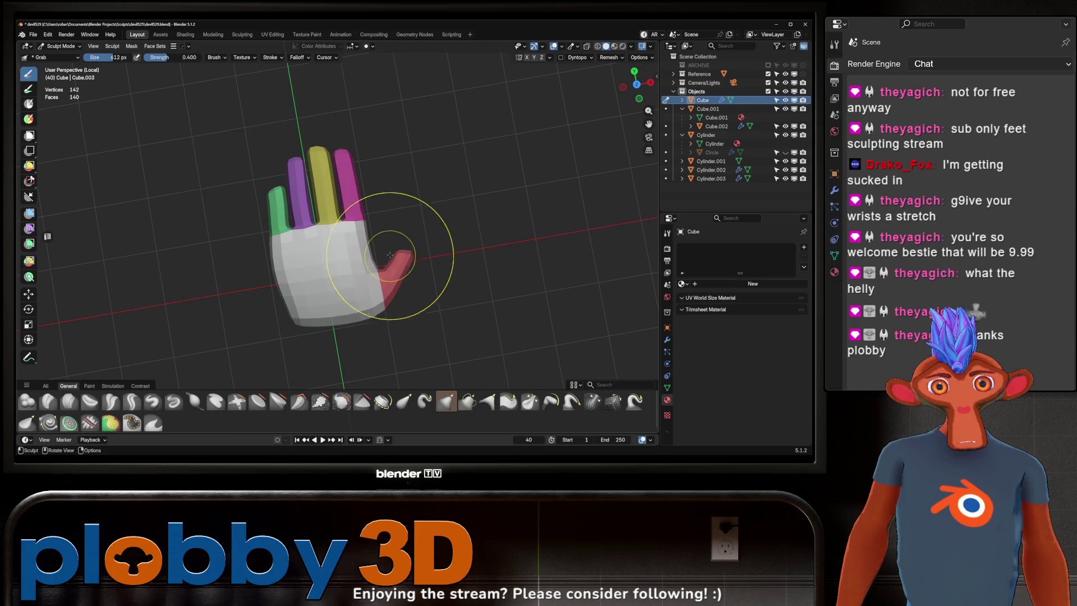
pyautogui.moveTo(401, 253); pyautogui.dragTo(411, 250)
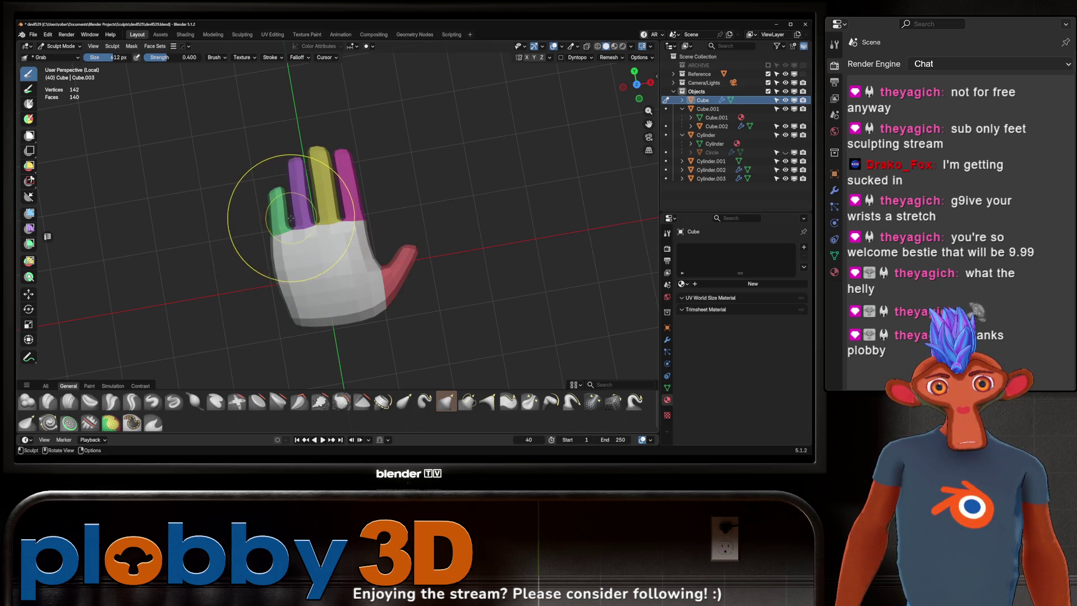
pyautogui.scroll(5, 271, 219)
pyautogui.moveTo(308, 144); pyautogui.dragTo(288, 264, button='middle')
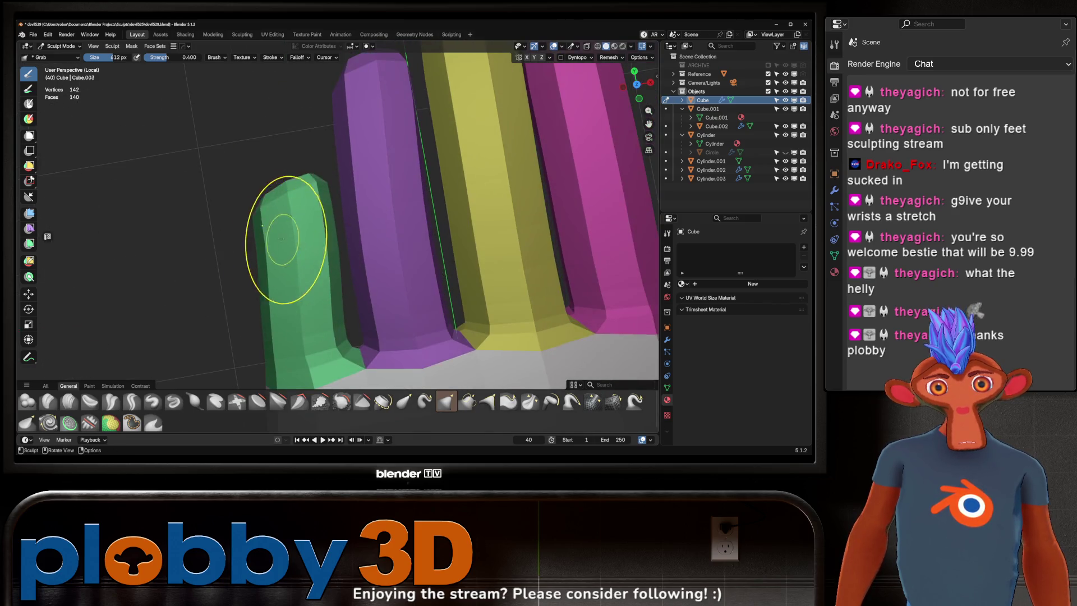
pyautogui.scroll(-2, 288, 264)
pyautogui.moveTo(297, 337)
pyautogui.mouseDown(button='middle')
pyautogui.moveTo(314, 236)
pyautogui.moveTo(348, 168)
pyautogui.moveTo(385, 137)
pyautogui.moveTo(289, 223)
pyautogui.moveTo(332, 239)
pyautogui.moveTo(262, 214)
pyautogui.moveTo(142, 397)
pyautogui.mouseUp(button='middle')
# - Inflate the green finger slightly with the Inflate/Deflate brush
pyautogui.click(195, 402)
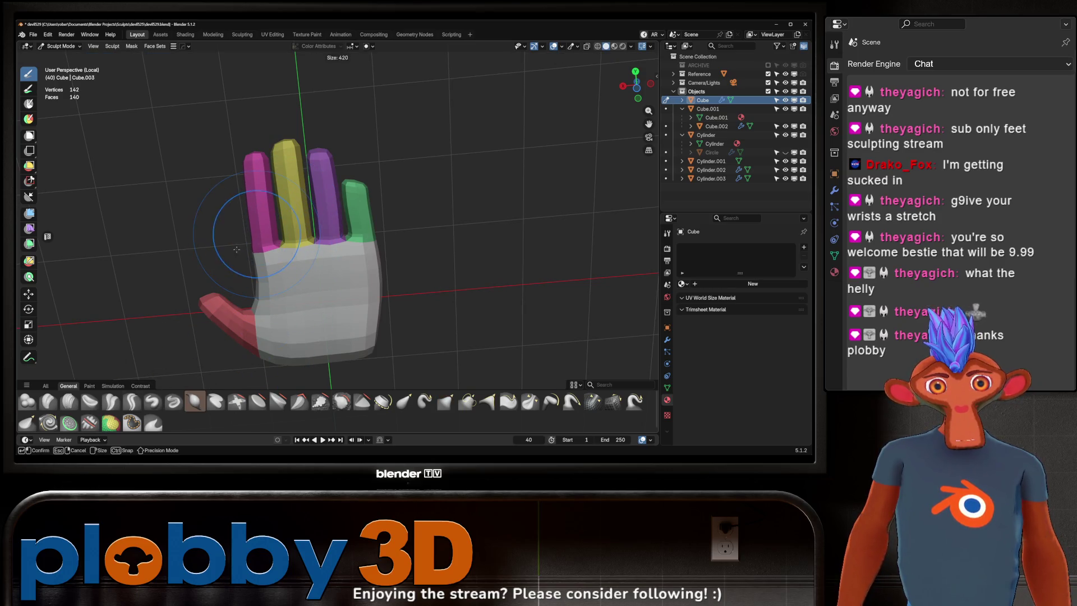
pyautogui.moveTo(266, 256); pyautogui.dragTo(335, 273, button='middle')
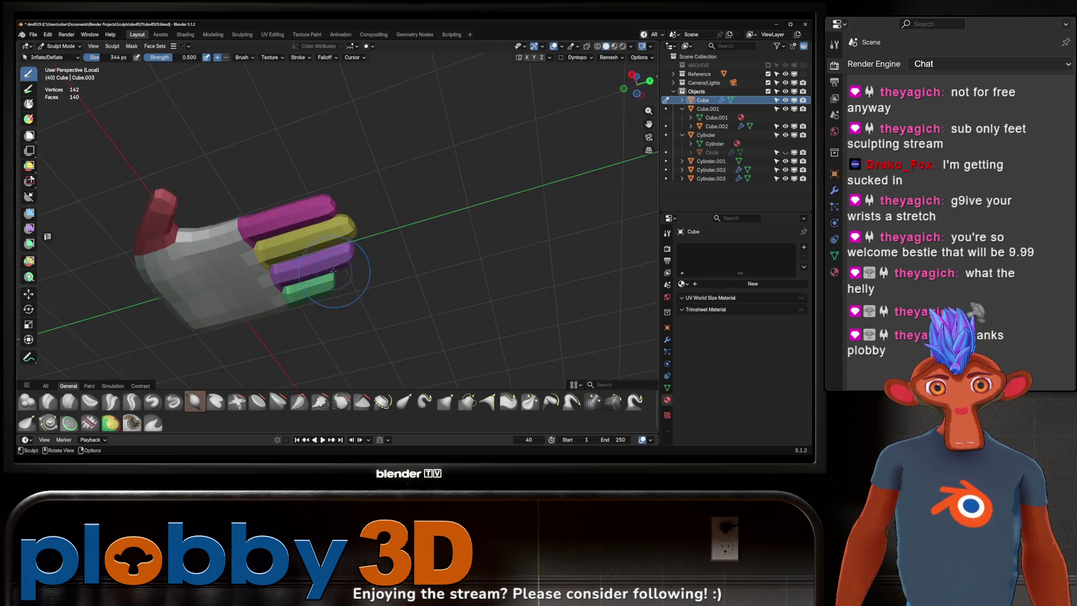
pyautogui.moveTo(266, 218)
pyautogui.mouseDown(button='middle')
pyautogui.moveTo(312, 361)
pyautogui.moveTo(280, 265)
pyautogui.moveTo(243, 248)
pyautogui.mouseUp(button='middle')
pyautogui.moveTo(205, 238)
pyautogui.mouseDown()
pyautogui.moveTo(194, 213)
pyautogui.moveTo(203, 220)
pyautogui.mouseUp()
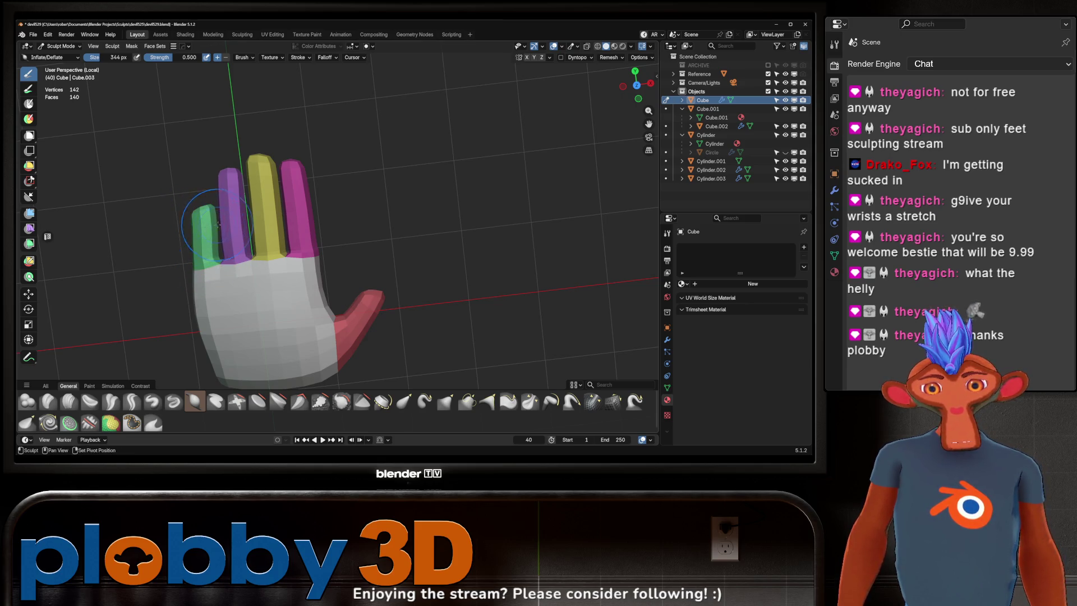
pyautogui.keyDown('shift'); pyautogui.moveTo(216, 224); pyautogui.dragTo(266, 231, button='middle'); pyautogui.keyUp('shift')
# - Switch to the Grab brush and show the sculpt overlay settings
pyautogui.press('g')
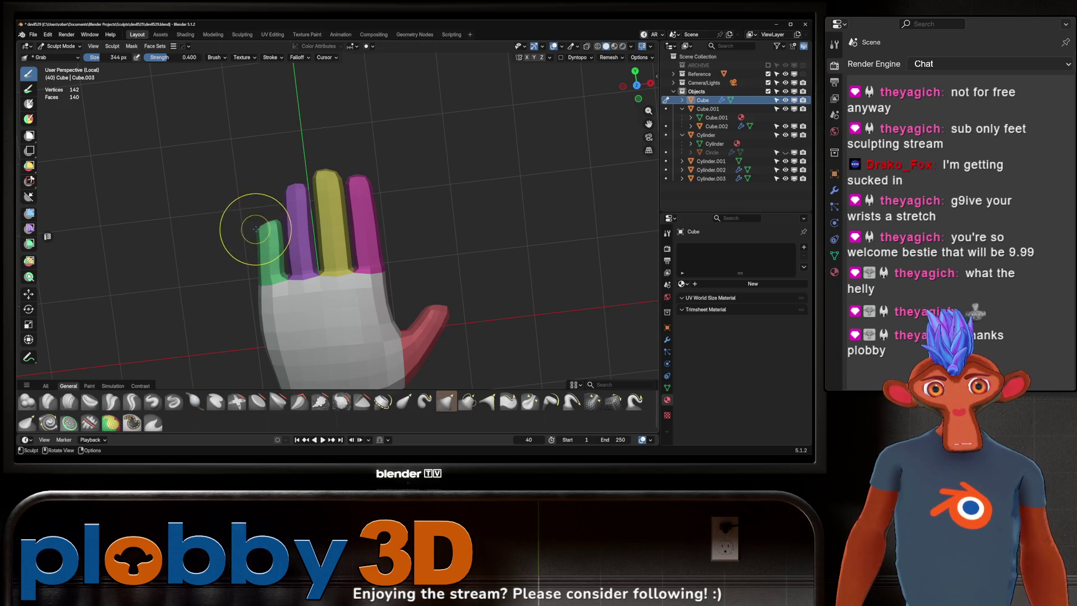
pyautogui.moveTo(277, 247)
pyautogui.mouseDown(button='middle')
pyautogui.moveTo(211, 209)
pyautogui.moveTo(329, 231)
pyautogui.moveTo(235, 194)
pyautogui.mouseUp(button='middle')
pyautogui.moveTo(295, 254); pyautogui.dragTo(382, 229, button='middle')
pyautogui.click(577, 46)
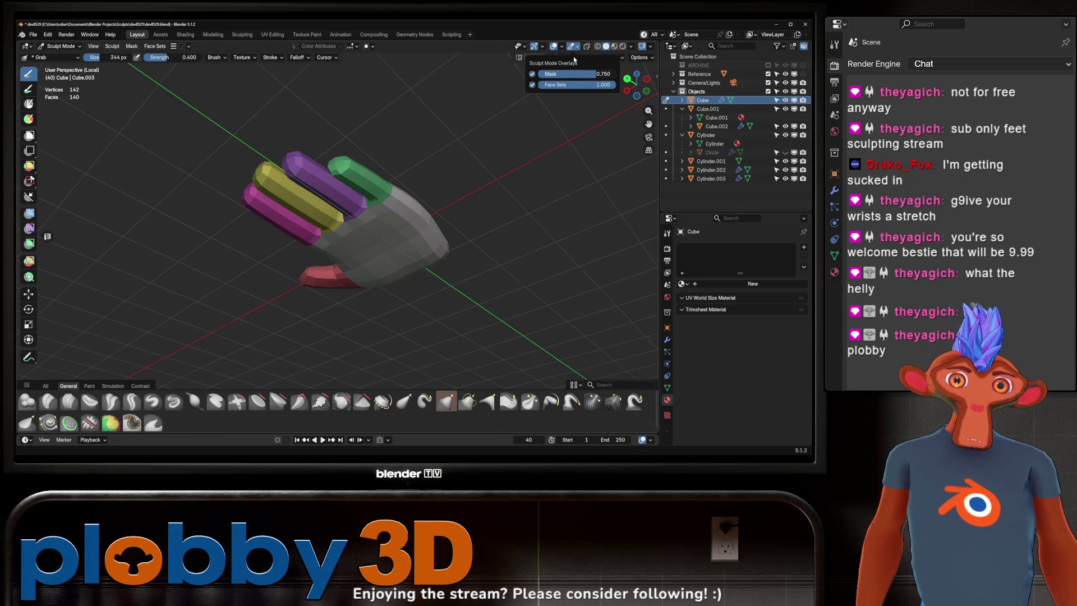
# - Fade the face-set overlay colours to a pale tint and inspect the fingers
pyautogui.moveTo(577, 87); pyautogui.dragTo(510, 87)
pyautogui.moveTo(396, 168)
pyautogui.mouseDown(button='middle')
pyautogui.moveTo(457, 205)
pyautogui.moveTo(395, 187)
pyautogui.moveTo(386, 254)
pyautogui.moveTo(453, 243)
pyautogui.mouseUp(button='middle')
pyautogui.moveTo(445, 168)
pyautogui.mouseDown(button='middle')
pyautogui.moveTo(417, 214)
pyautogui.moveTo(403, 212)
pyautogui.moveTo(447, 169)
pyautogui.mouseUp(button='middle')
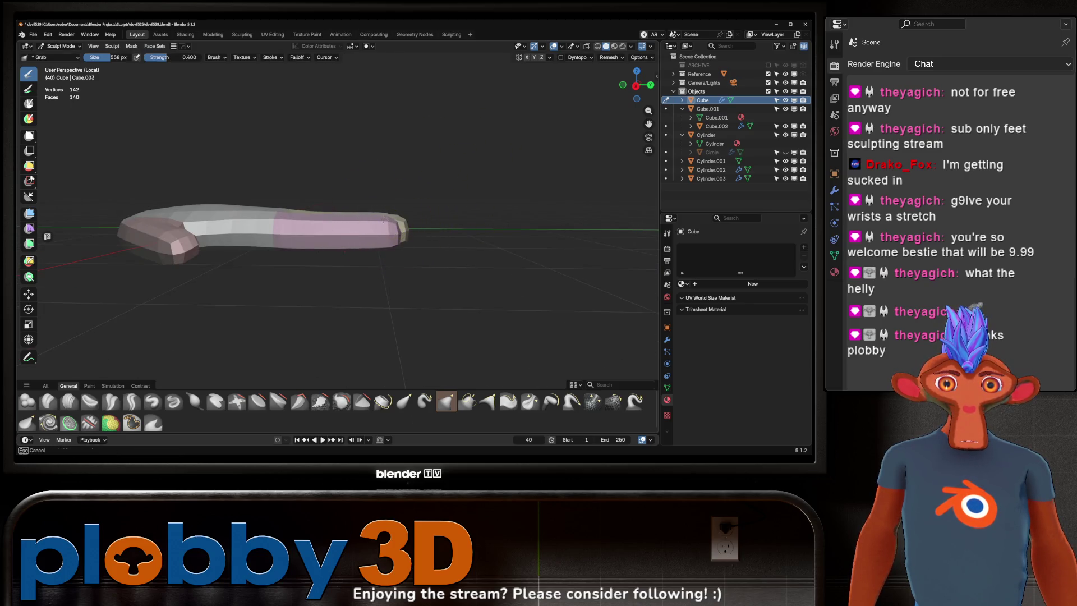
pyautogui.moveTo(380, 223)
pyautogui.mouseDown(button='middle')
pyautogui.moveTo(367, 221)
pyautogui.moveTo(379, 219)
pyautogui.moveTo(368, 254)
pyautogui.mouseUp(button='middle')
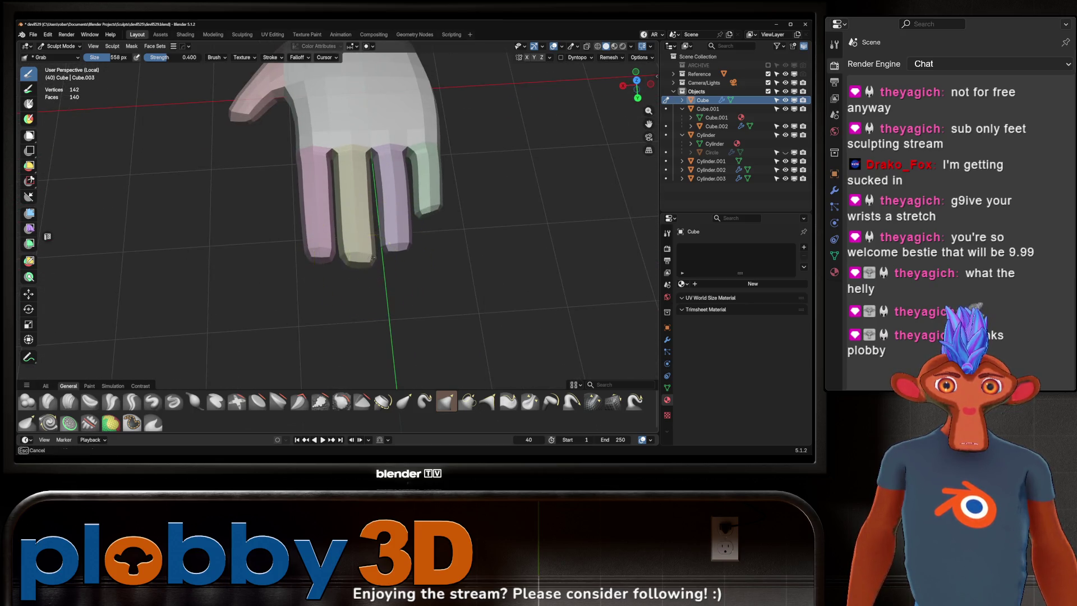
pyautogui.moveTo(411, 216)
pyautogui.mouseDown(button='middle')
pyautogui.moveTo(336, 217)
pyautogui.moveTo(361, 221)
pyautogui.moveTo(350, 156)
pyautogui.moveTo(371, 224)
pyautogui.moveTo(289, 236)
pyautogui.mouseUp(button='middle')
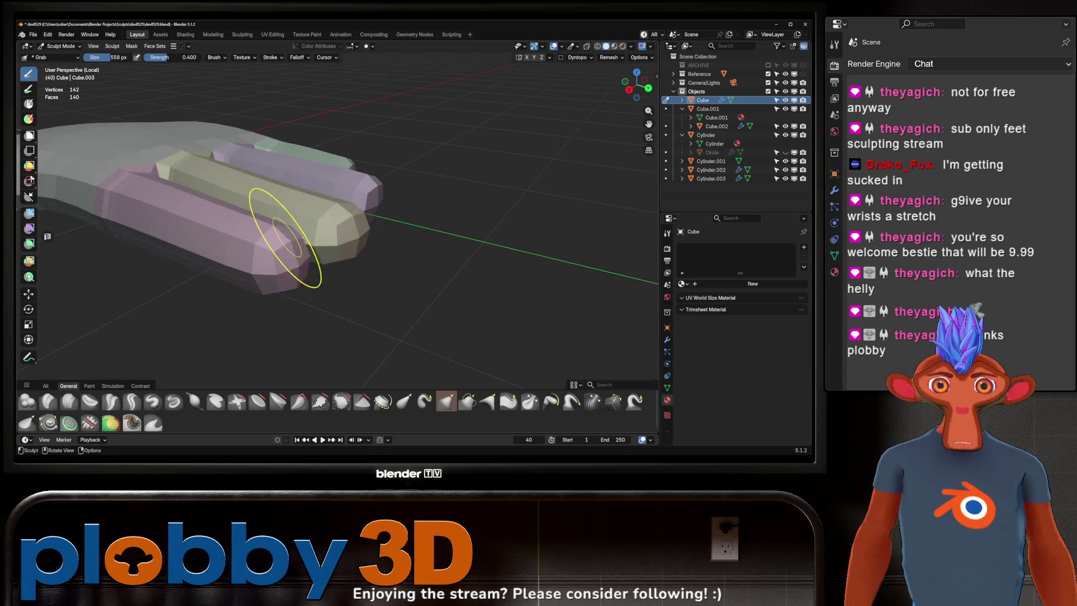
pyautogui.moveTo(334, 202); pyautogui.dragTo(301, 165, button='middle')
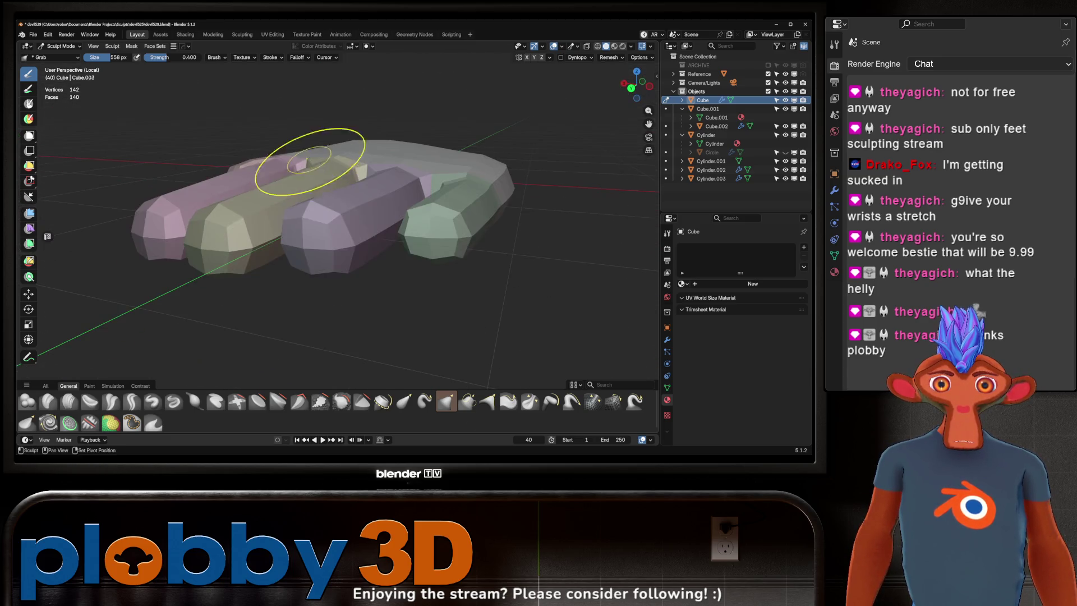
pyautogui.moveTo(319, 215)
pyautogui.mouseDown(button='middle')
pyautogui.moveTo(331, 209)
pyautogui.moveTo(306, 209)
pyautogui.mouseUp(button='middle')
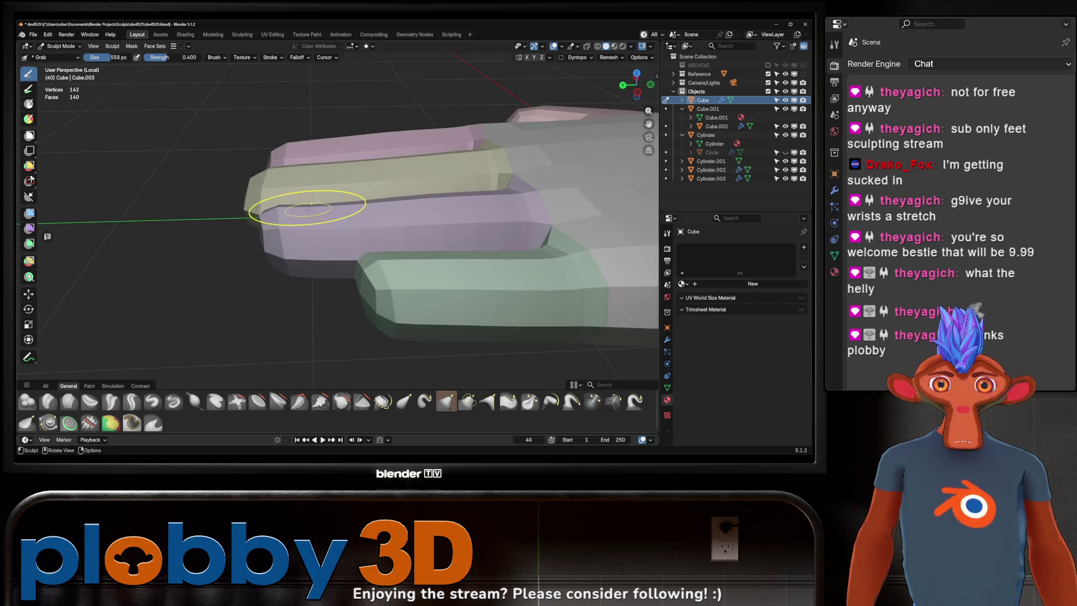
pyautogui.moveTo(384, 203)
pyautogui.mouseDown(button='middle')
pyautogui.moveTo(270, 221)
pyautogui.moveTo(320, 202)
pyautogui.moveTo(361, 212)
pyautogui.moveTo(342, 199)
pyautogui.moveTo(361, 192)
pyautogui.moveTo(367, 240)
pyautogui.moveTo(359, 202)
pyautogui.moveTo(373, 181)
pyautogui.moveTo(361, 168)
pyautogui.moveTo(363, 183)
pyautogui.mouseUp(button='middle')
pyautogui.moveTo(325, 220); pyautogui.dragTo(337, 220, button='middle')
# - Reselect the Inflate/Deflate brush and orbit to a top-down view of the hand
pyautogui.click(197, 400)
pyautogui.moveTo(284, 247)
pyautogui.mouseDown(button='middle')
pyautogui.moveTo(331, 222)
pyautogui.moveTo(387, 230)
pyautogui.moveTo(385, 241)
pyautogui.moveTo(361, 240)
pyautogui.moveTo(383, 239)
pyautogui.moveTo(376, 195)
pyautogui.moveTo(339, 167)
pyautogui.moveTo(426, 203)
pyautogui.moveTo(417, 89)
pyautogui.moveTo(444, 191)
pyautogui.mouseUp(button='middle')
pyautogui.moveTo(308, 232)
pyautogui.mouseDown(button='middle')
pyautogui.moveTo(314, 161)
pyautogui.moveTo(289, 210)
pyautogui.mouseUp(button='middle')
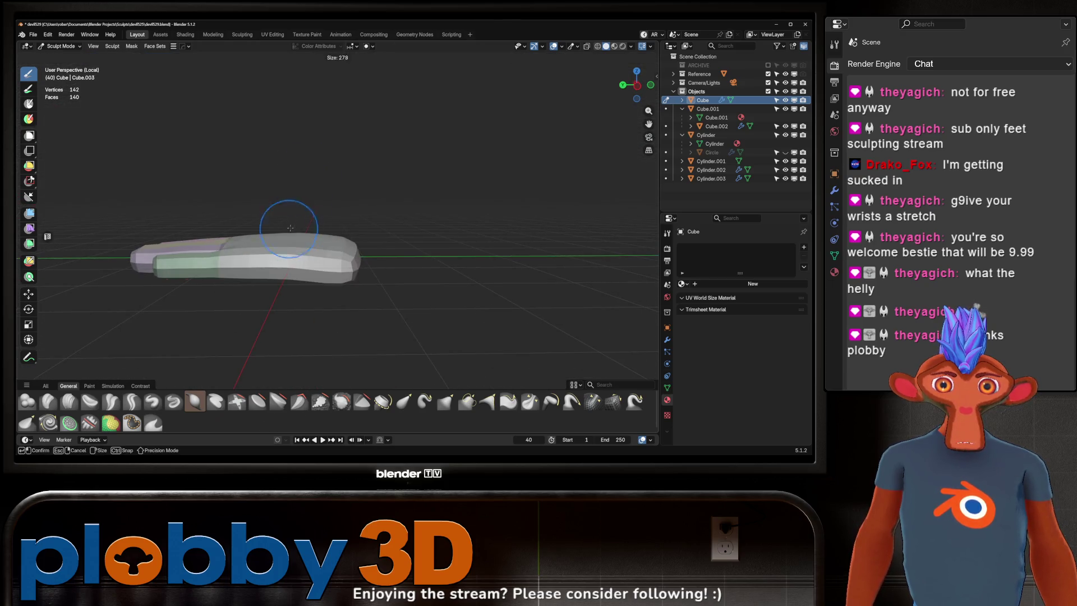
pyautogui.moveTo(283, 217)
pyautogui.mouseDown(button='middle')
pyautogui.moveTo(362, 193)
pyautogui.moveTo(377, 246)
pyautogui.moveTo(414, 124)
pyautogui.moveTo(392, 91)
pyautogui.mouseUp(button='middle')
# - Switch the hand to Object Mode and back into Sculpt Mode
pyautogui.hotkey('ctrl', 'Tab')
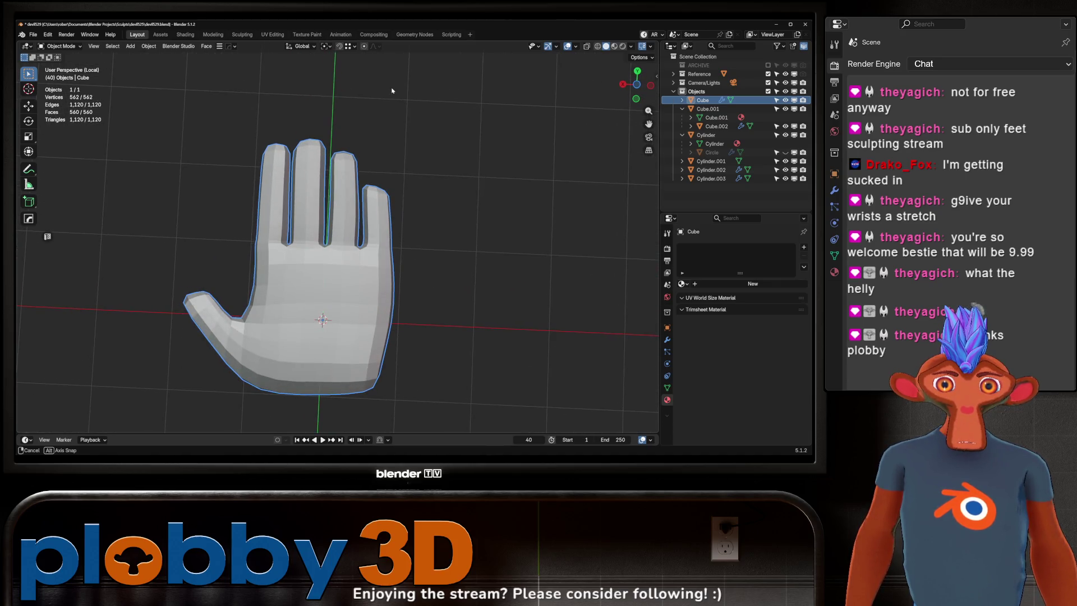
pyautogui.moveTo(392, 90)
pyautogui.mouseDown(button='middle')
pyautogui.moveTo(400, 235)
pyautogui.moveTo(400, 225)
pyautogui.moveTo(401, 127)
pyautogui.moveTo(387, 264)
pyautogui.mouseUp(button='middle')
pyautogui.hotkey('ctrl', 'Tab')
pyautogui.click(368, 293)
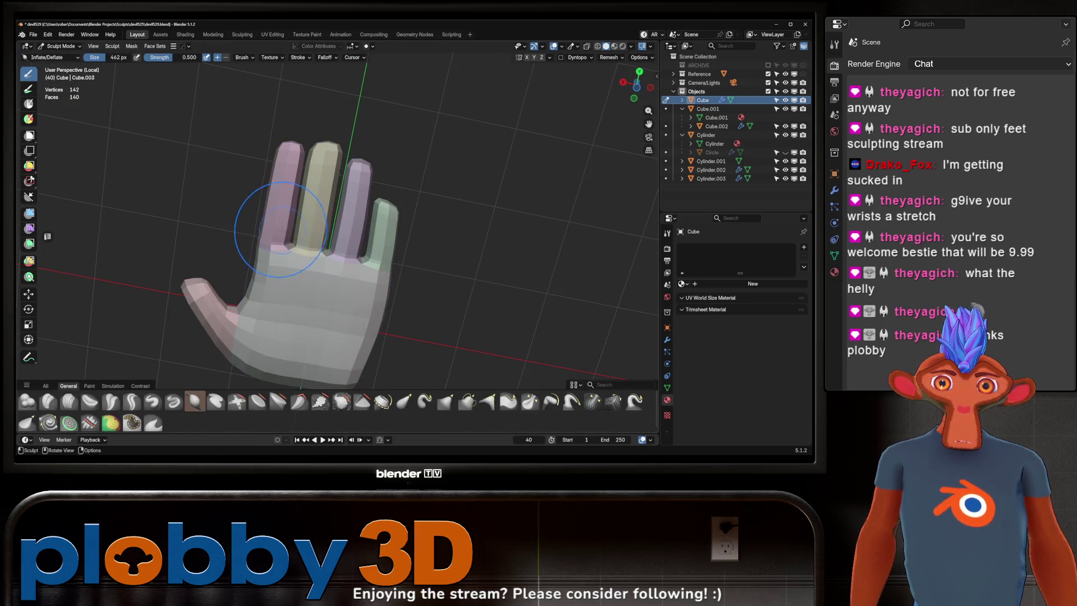
# - With the Grab brush, pull the pinky fingertip slightly downward
pyautogui.press('g')
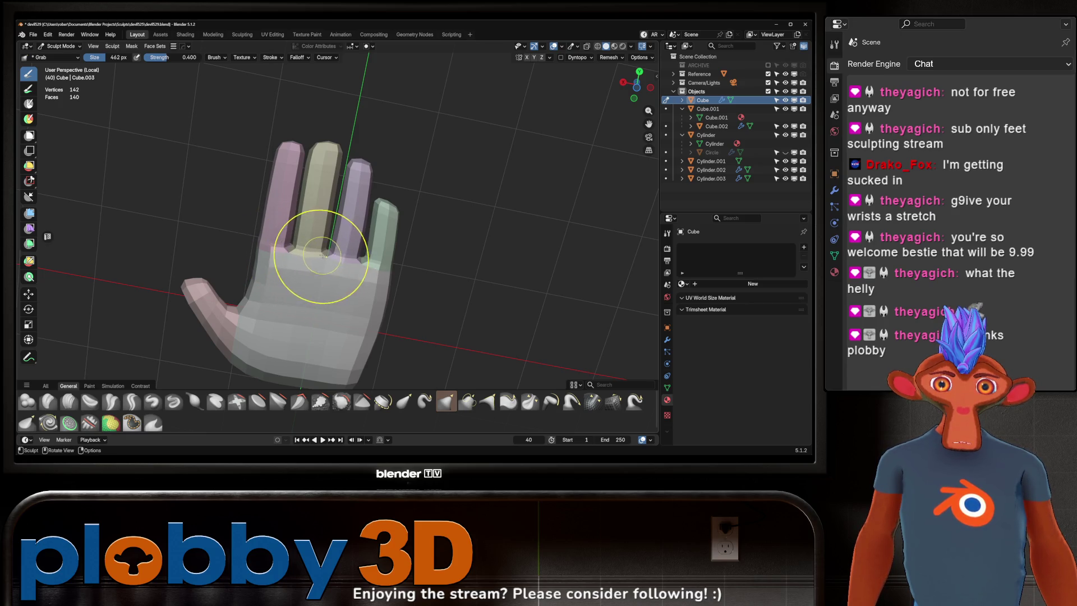
pyautogui.moveTo(360, 252); pyautogui.dragTo(362, 254)
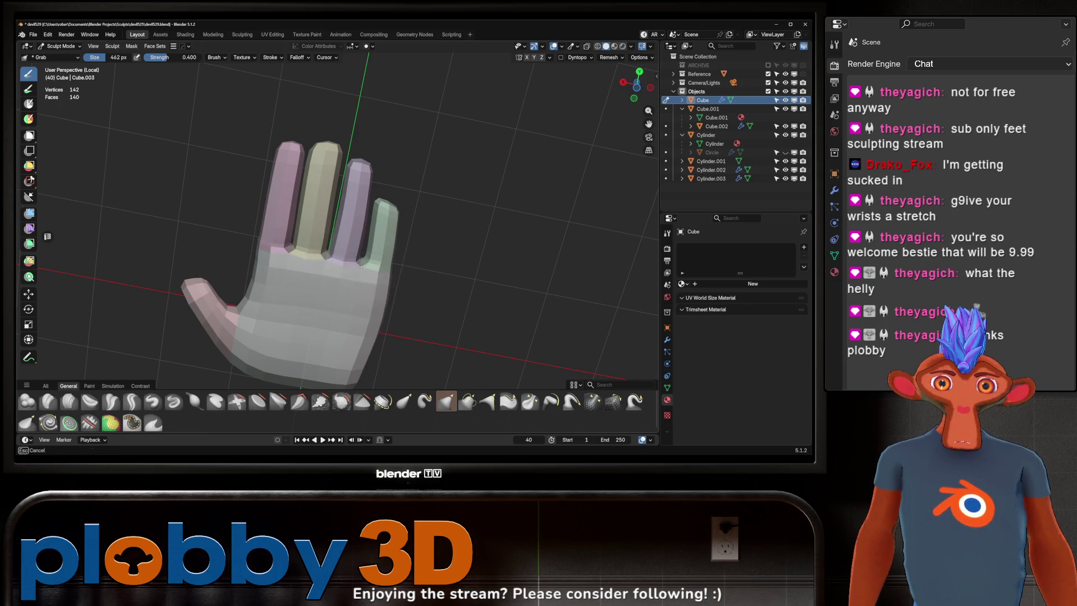
pyautogui.moveTo(361, 204); pyautogui.dragTo(361, 211)
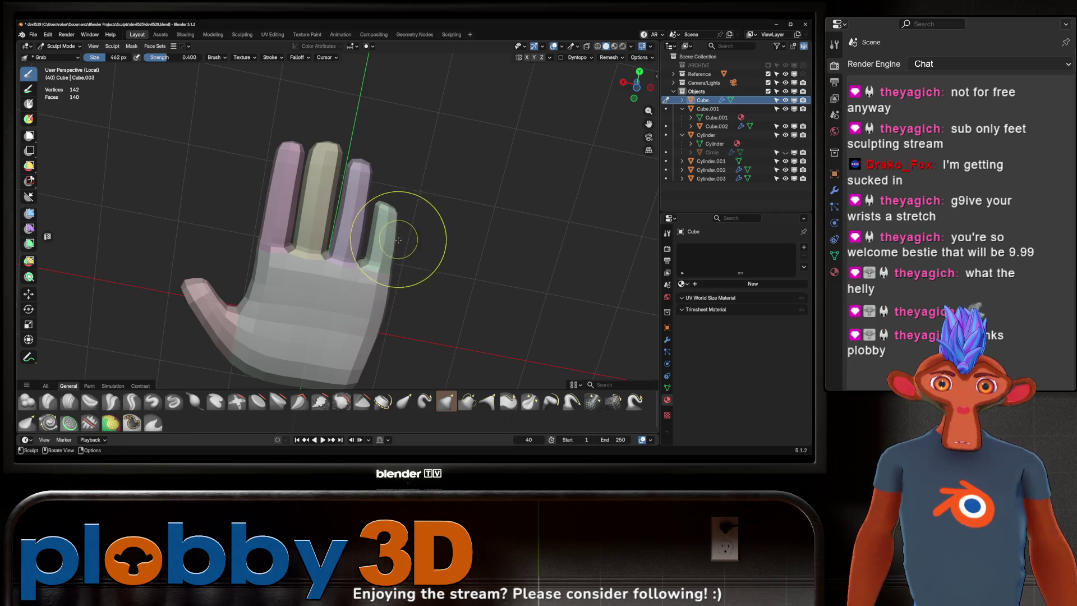
pyautogui.moveTo(386, 299); pyautogui.dragTo(367, 339)
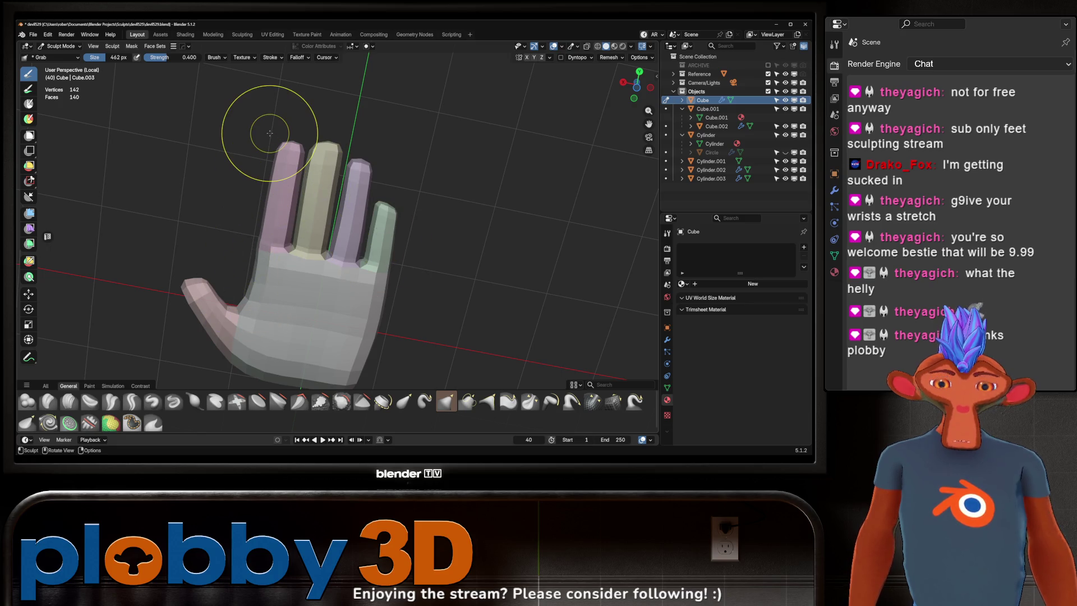
pyautogui.moveTo(270, 133)
pyautogui.mouseDown(button='middle')
pyautogui.moveTo(289, 229)
pyautogui.moveTo(289, 168)
pyautogui.moveTo(313, 214)
pyautogui.moveTo(228, 243)
pyautogui.moveTo(242, 216)
pyautogui.moveTo(305, 163)
pyautogui.moveTo(298, 191)
pyautogui.moveTo(330, 185)
pyautogui.mouseUp(button='middle')
pyautogui.hotkey('ctrl', 'Tab')
# - In Object Mode, add a Subdivision Surface modifier to the hand and raise it to level 2
pyautogui.click(241, 179)
pyautogui.moveTo(242, 178)
pyautogui.mouseDown(button='middle')
pyautogui.moveTo(263, 235)
pyautogui.moveTo(258, 260)
pyautogui.moveTo(287, 241)
pyautogui.mouseUp(button='middle')
pyautogui.hotkey('ctrl', '1')
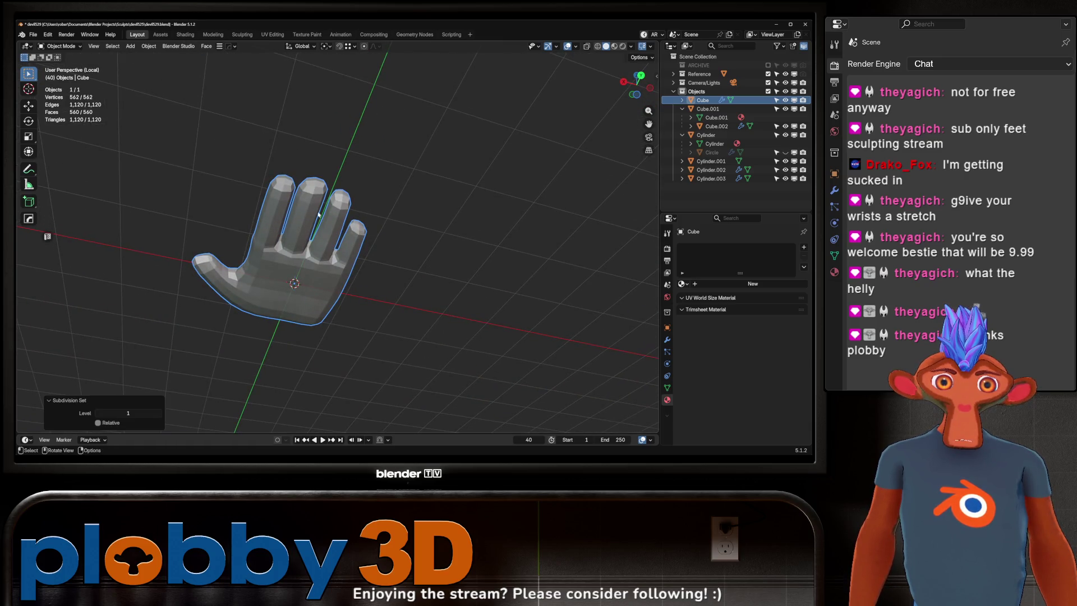
pyautogui.hotkey('ctrl', '2')
pyautogui.moveTo(314, 235)
pyautogui.mouseDown(button='middle')
pyautogui.moveTo(346, 229)
pyautogui.moveTo(401, 280)
pyautogui.moveTo(332, 287)
pyautogui.moveTo(290, 255)
pyautogui.mouseUp(button='middle')
# - In Edit Mode, slide an edge near the thumb by -0.2613
pyautogui.press('Tab')
pyautogui.hotkey('ctrl', '1')
pyautogui.click(333, 287)
pyautogui.press('2')
pyautogui.click(286, 263)
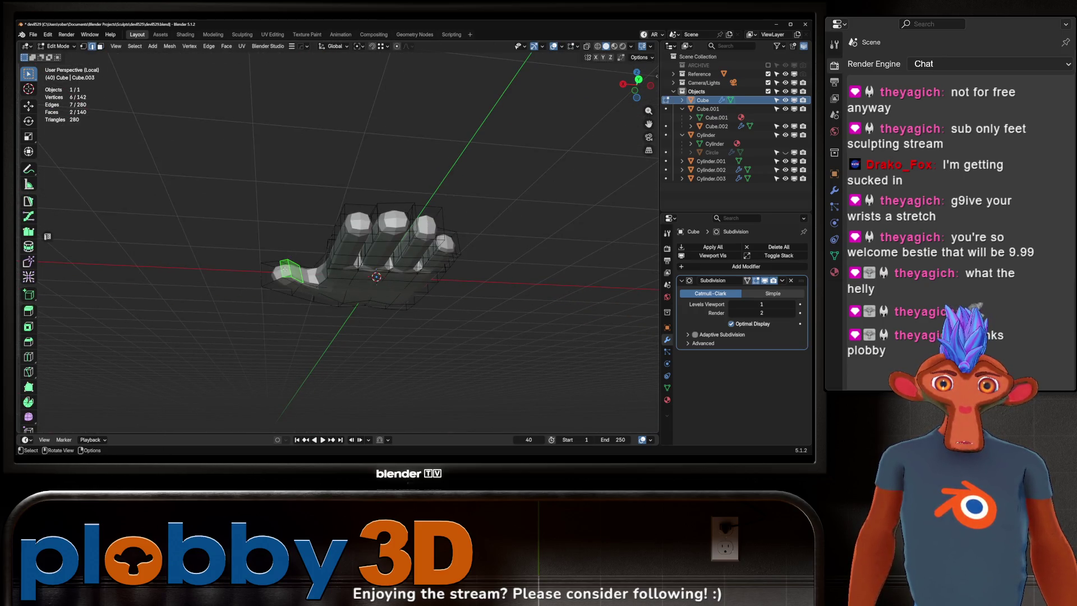
pyautogui.press('g')
pyautogui.press('g')
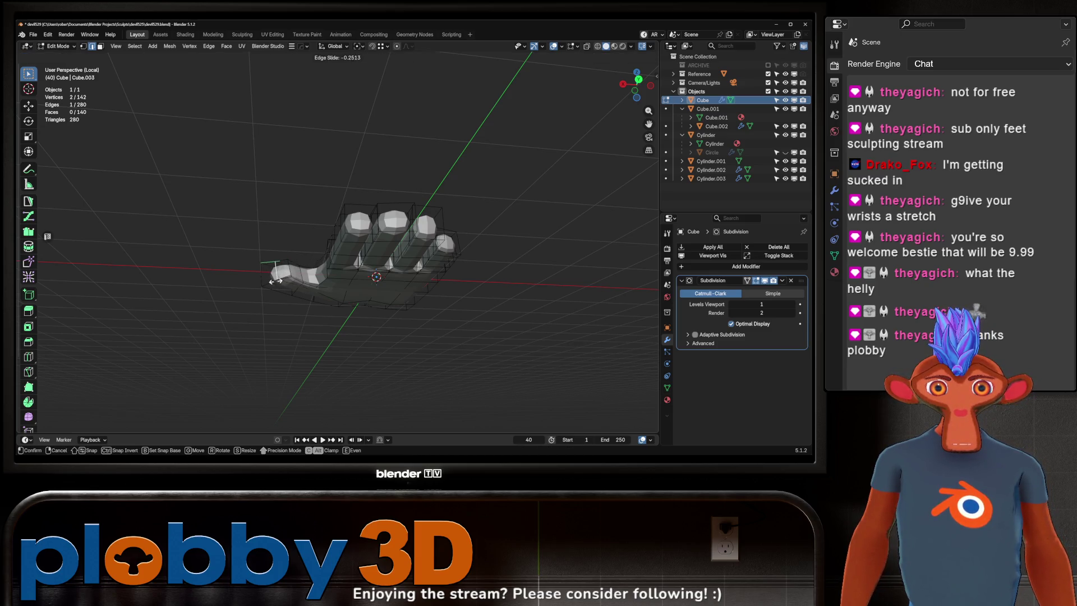
pyautogui.click(233, 305)
# - Back in Object Mode, set the hand's viewport subdivision to level 1
pyautogui.press('Tab')
pyautogui.moveTo(236, 305)
pyautogui.mouseDown(button='middle')
pyautogui.moveTo(312, 273)
pyautogui.moveTo(372, 285)
pyautogui.moveTo(364, 252)
pyautogui.moveTo(413, 221)
pyautogui.moveTo(337, 193)
pyautogui.moveTo(290, 234)
pyautogui.moveTo(302, 230)
pyautogui.moveTo(292, 243)
pyautogui.moveTo(341, 284)
pyautogui.mouseUp(button='middle')
pyautogui.hotkey('ctrl', '1')
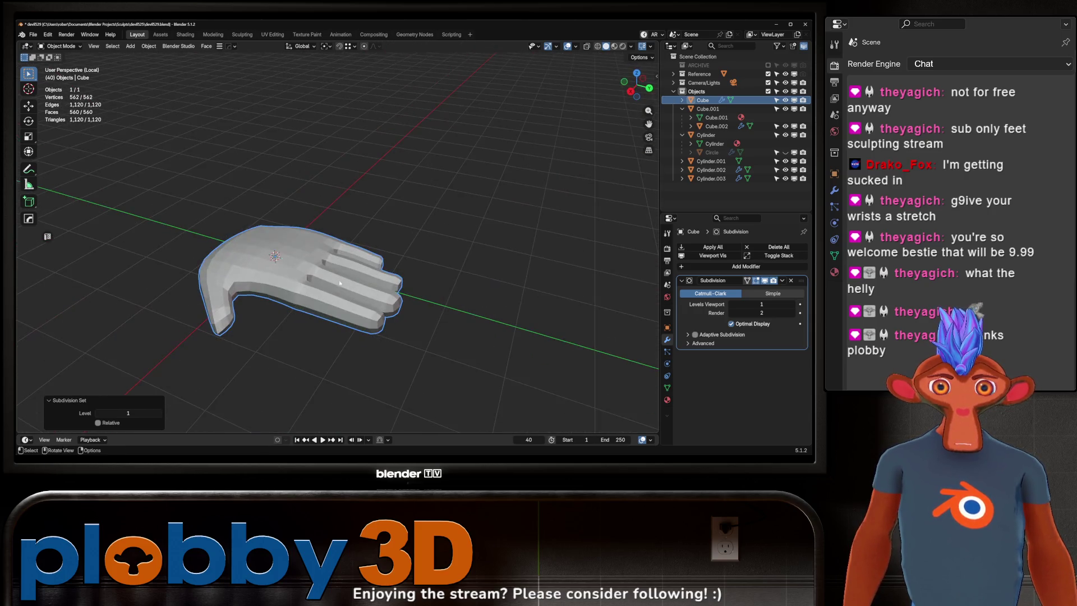
# - Scale the hand down to 0.18 and apply its rotation and scale
pyautogui.press('s')
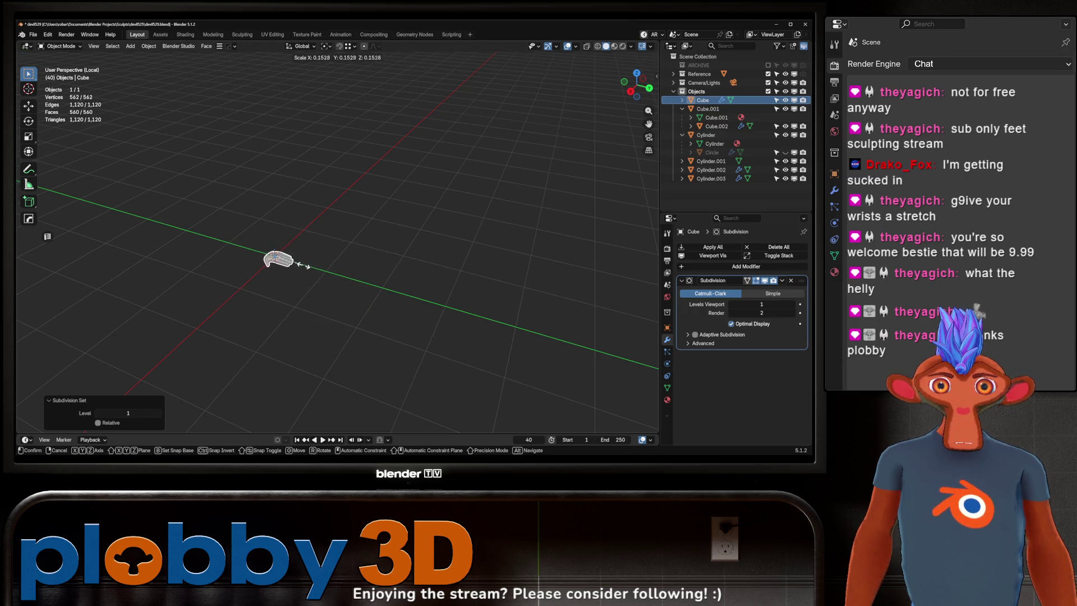
pyautogui.click(344, 245)
pyautogui.click(347, 260)
pyautogui.moveTo(348, 260)
pyautogui.mouseDown(button='middle')
pyautogui.moveTo(370, 251)
pyautogui.moveTo(339, 232)
pyautogui.moveTo(351, 202)
pyautogui.moveTo(314, 269)
pyautogui.mouseUp(button='middle')
# - Leave Local View, rotate the hand 90° about X, and duplicate it in place
pyautogui.press('KP_Divide')
pyautogui.scroll(3, 342, 217)
pyautogui.scroll(4, 296, 315)
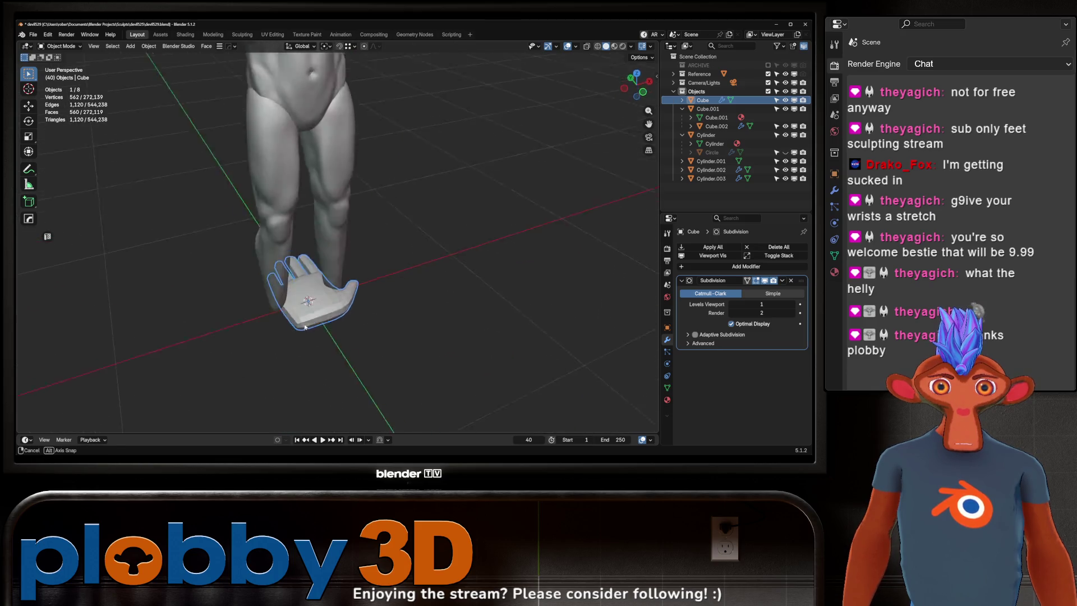
pyautogui.moveTo(297, 313)
pyautogui.mouseDown(button='middle')
pyautogui.moveTo(314, 280)
pyautogui.moveTo(236, 205)
pyautogui.moveTo(284, 305)
pyautogui.moveTo(411, 266)
pyautogui.moveTo(306, 241)
pyautogui.moveTo(321, 212)
pyautogui.moveTo(345, 305)
pyautogui.moveTo(321, 286)
pyautogui.moveTo(314, 245)
pyautogui.moveTo(339, 261)
pyautogui.mouseUp(button='middle')
pyautogui.write('rx90')
pyautogui.press('Return')
pyautogui.hotkey('shift', 'd')
pyautogui.click(342, 262)
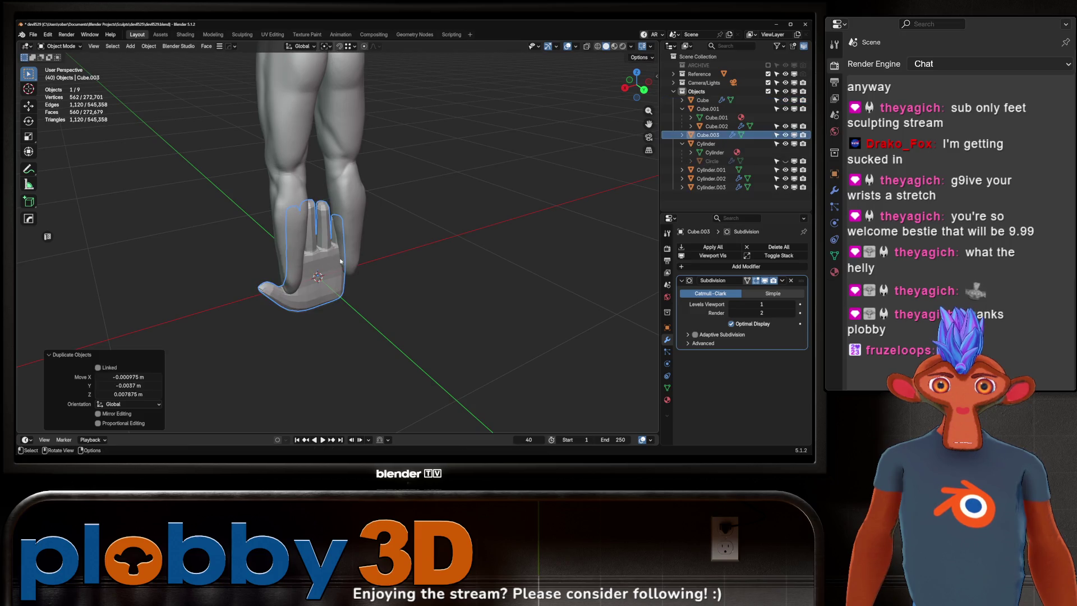
# - Undo an accidental move to ARCHIVE, then lower the hand beside the figure's legs
pyautogui.press('m')
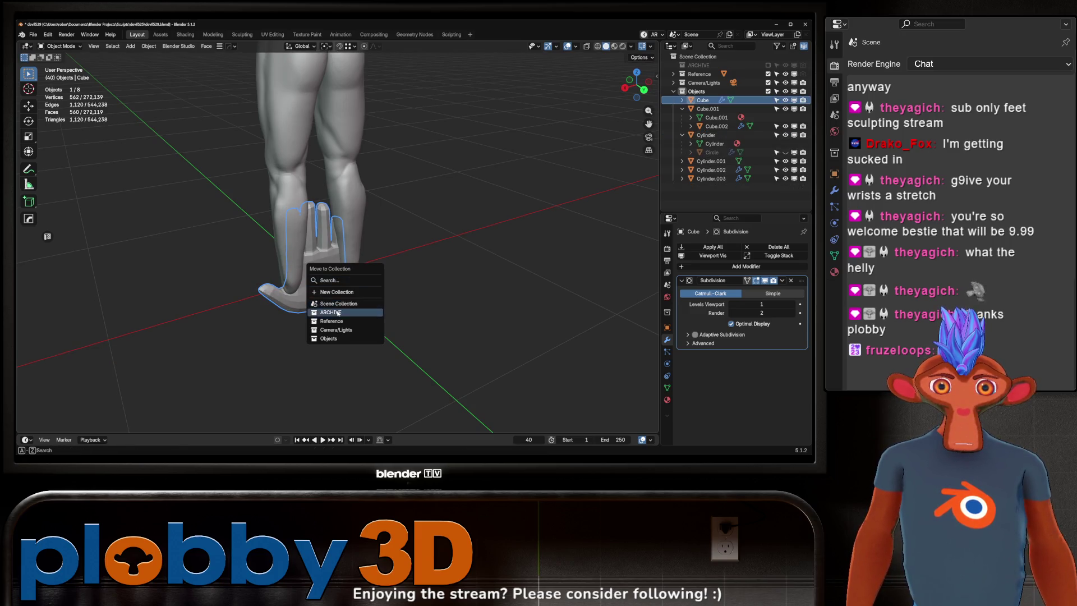
pyautogui.click(336, 311)
pyautogui.moveTo(340, 277); pyautogui.dragTo(323, 250, button='middle')
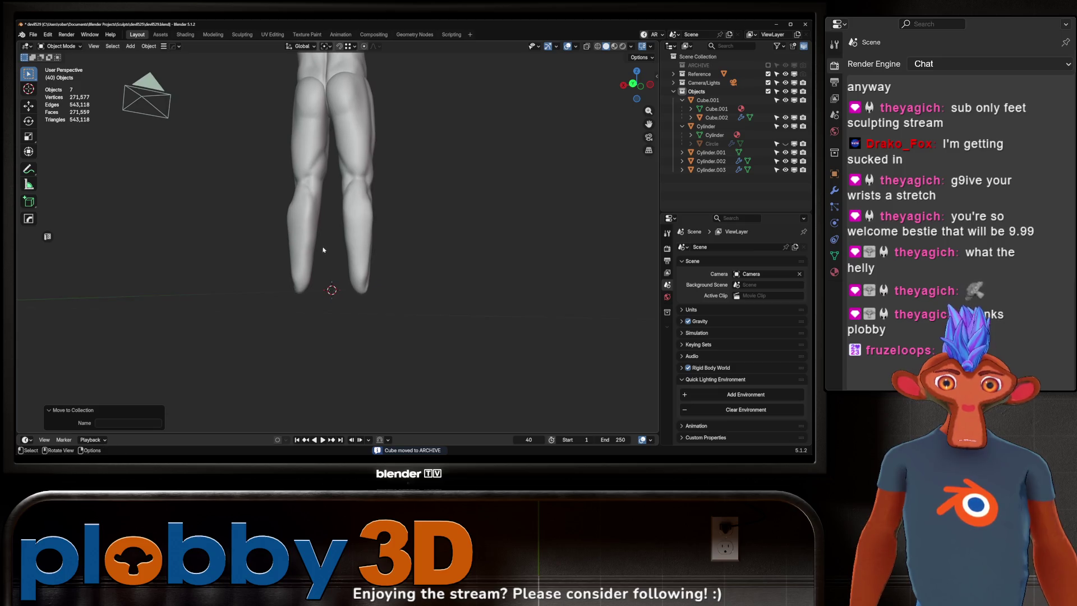
pyautogui.hotkey('ctrl', 'z')
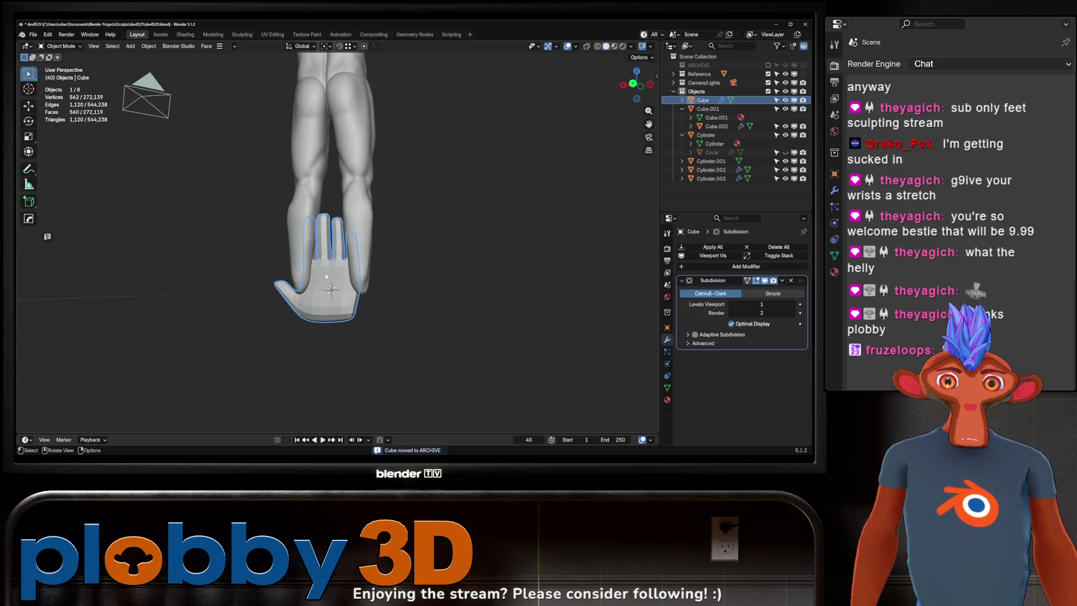
pyautogui.moveTo(340, 258); pyautogui.dragTo(370, 270, button='middle')
pyautogui.press('g')
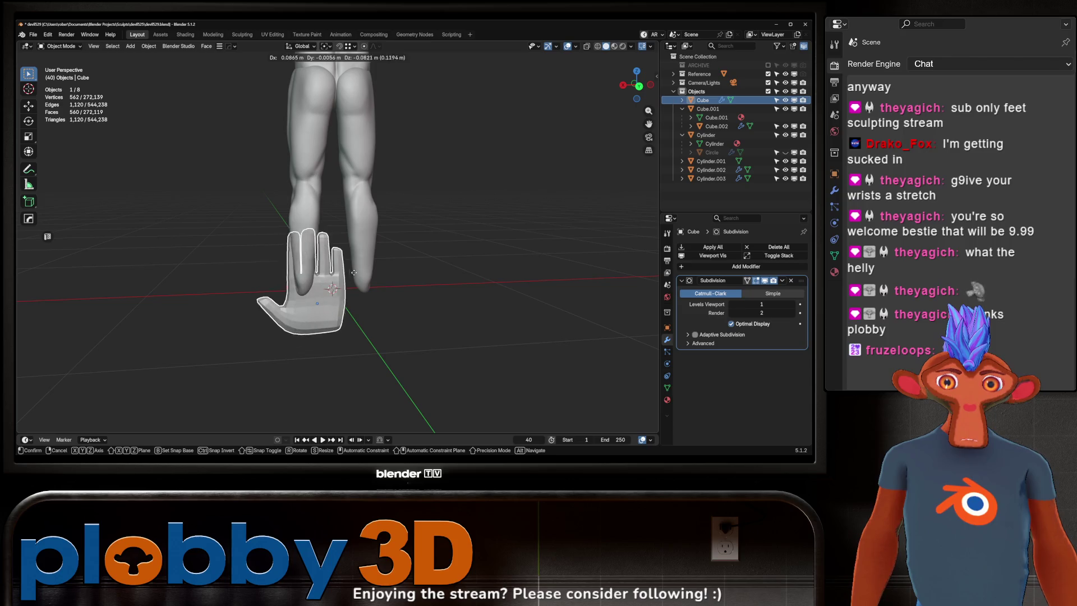
pyautogui.click(375, 276)
# - Duplicate the hand in place and send the copy Cube.003 to the ARCHIVE collection
pyautogui.hotkey('shift', 'd')
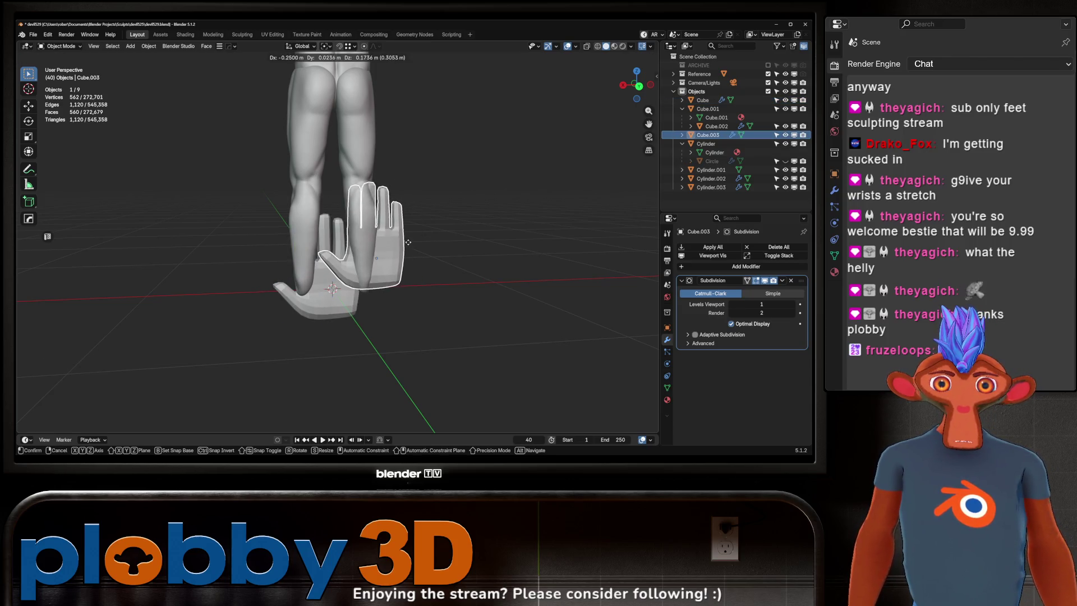
pyautogui.rightClick(446, 246)
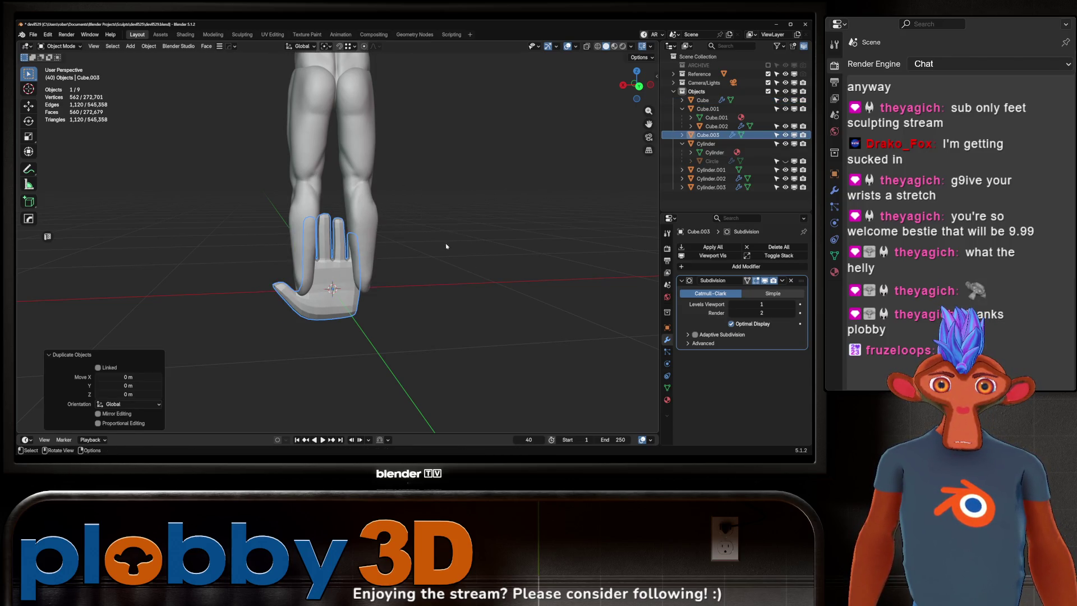
pyautogui.press('m')
pyautogui.click(401, 255)
pyautogui.moveTo(402, 255); pyautogui.dragTo(337, 253, button='middle')
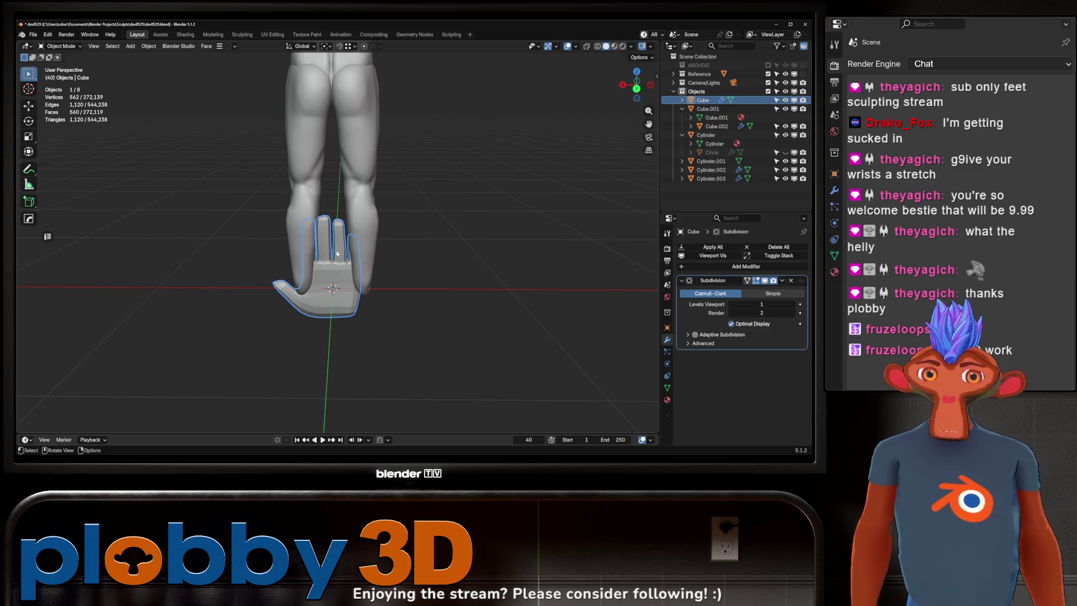
pyautogui.moveTo(337, 254)
pyautogui.mouseDown(button='middle')
pyautogui.moveTo(247, 233)
pyautogui.moveTo(306, 275)
pyautogui.moveTo(345, 244)
pyautogui.moveTo(281, 236)
pyautogui.moveTo(314, 269)
pyautogui.moveTo(274, 256)
pyautogui.moveTo(247, 263)
pyautogui.moveTo(336, 259)
pyautogui.moveTo(301, 285)
pyautogui.moveTo(376, 243)
pyautogui.moveTo(344, 269)
pyautogui.moveTo(329, 249)
pyautogui.moveTo(245, 259)
pyautogui.mouseUp(button='middle')
pyautogui.scroll(-5, 329, 248)
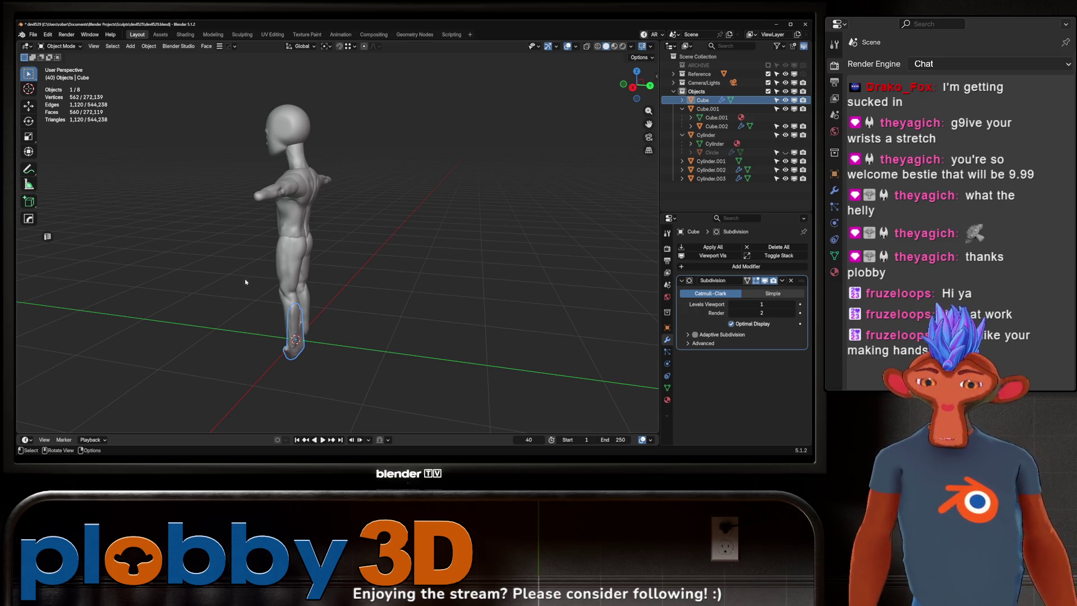
pyautogui.moveTo(232, 264)
pyautogui.mouseDown(button='middle')
pyautogui.moveTo(298, 251)
pyautogui.moveTo(168, 259)
pyautogui.moveTo(337, 261)
pyautogui.moveTo(251, 267)
pyautogui.mouseUp(button='middle')
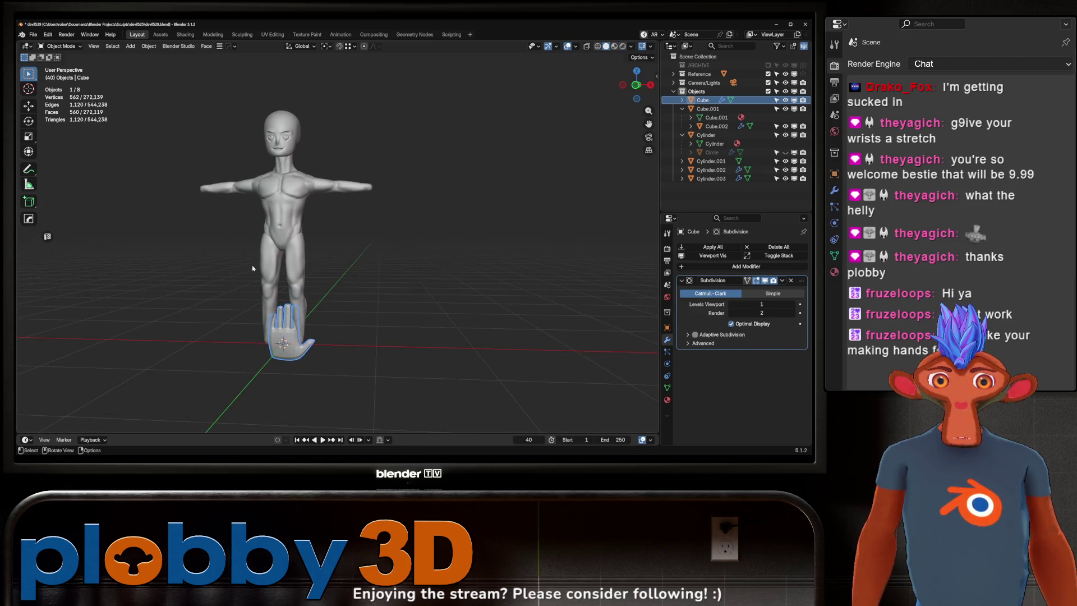
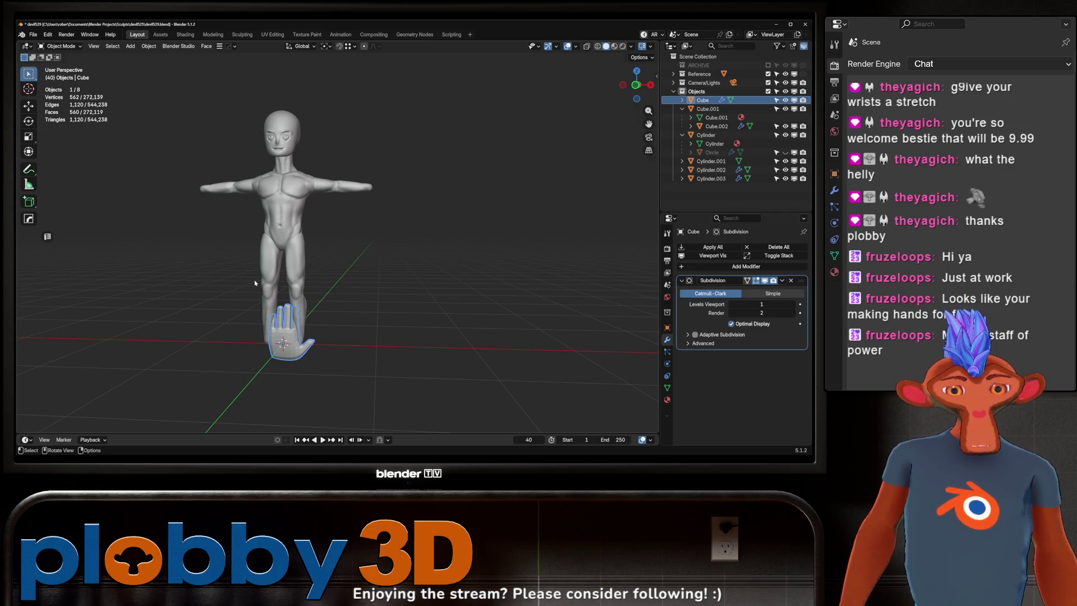
# - Rotate the hand 180° around Z so its thumb sits on the other side
pyautogui.moveTo(221, 274)
pyautogui.mouseDown(button='middle')
pyautogui.moveTo(314, 263)
pyautogui.moveTo(258, 247)
pyautogui.moveTo(332, 246)
pyautogui.moveTo(345, 219)
pyautogui.moveTo(337, 250)
pyautogui.moveTo(296, 248)
pyautogui.moveTo(539, 219)
pyautogui.moveTo(236, 213)
pyautogui.moveTo(367, 204)
pyautogui.moveTo(347, 225)
pyautogui.mouseUp(button='middle')
pyautogui.scroll(4, 286, 242)
pyautogui.scroll(4, 318, 234)
pyautogui.moveTo(341, 263)
pyautogui.mouseDown(button='middle')
pyautogui.moveTo(320, 253)
pyautogui.moveTo(358, 240)
pyautogui.moveTo(350, 324)
pyautogui.mouseUp(button='middle')
pyautogui.moveTo(317, 180)
pyautogui.keyDown('ctrl'); pyautogui.mouseDown(button='middle')
pyautogui.moveTo(368, 147)
pyautogui.moveTo(350, 183)
pyautogui.moveTo(350, 270)
pyautogui.moveTo(435, 163)
pyautogui.moveTo(432, 141)
pyautogui.moveTo(364, 241)
pyautogui.moveTo(339, 235)
pyautogui.moveTo(312, 274)
pyautogui.moveTo(303, 249)
pyautogui.mouseUp(button='middle'); pyautogui.keyUp('ctrl')
pyautogui.scroll(3, 317, 290)
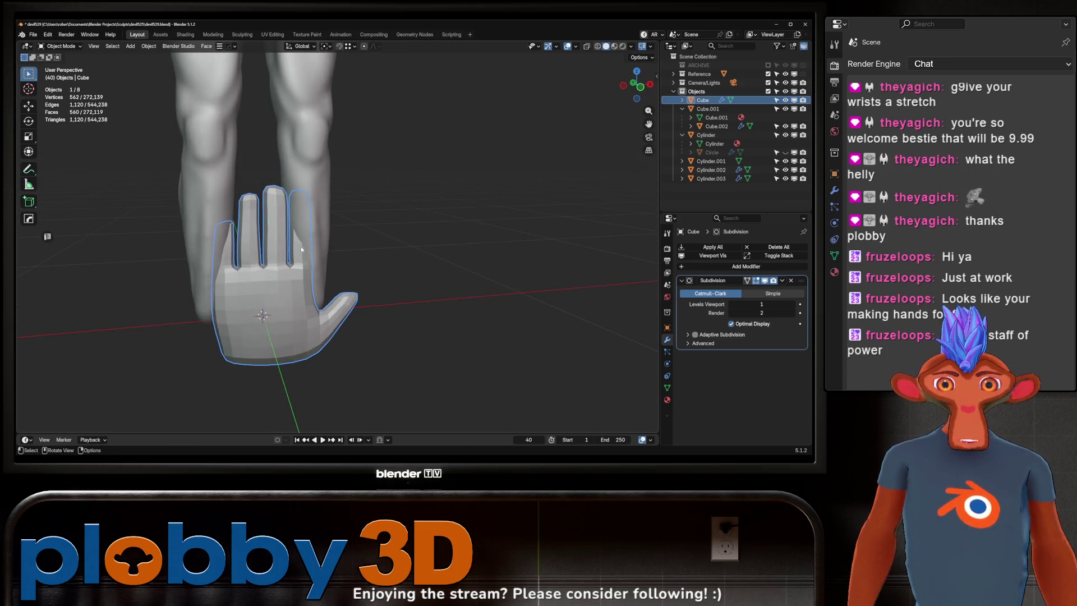
pyautogui.moveTo(272, 294); pyautogui.dragTo(283, 272, button='middle')
pyautogui.write('rz')
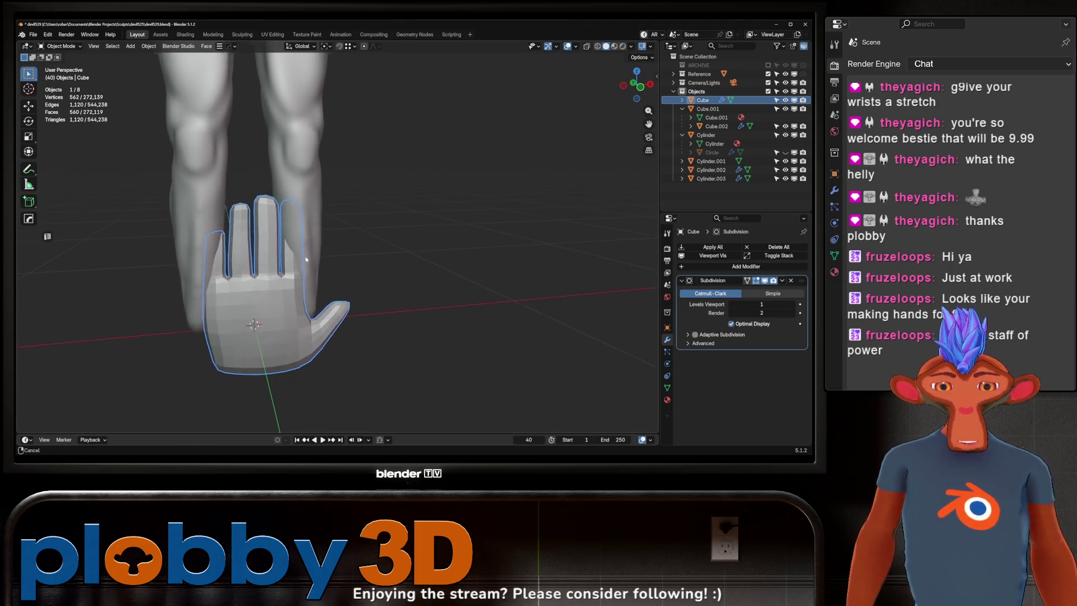
pyautogui.write('2180')
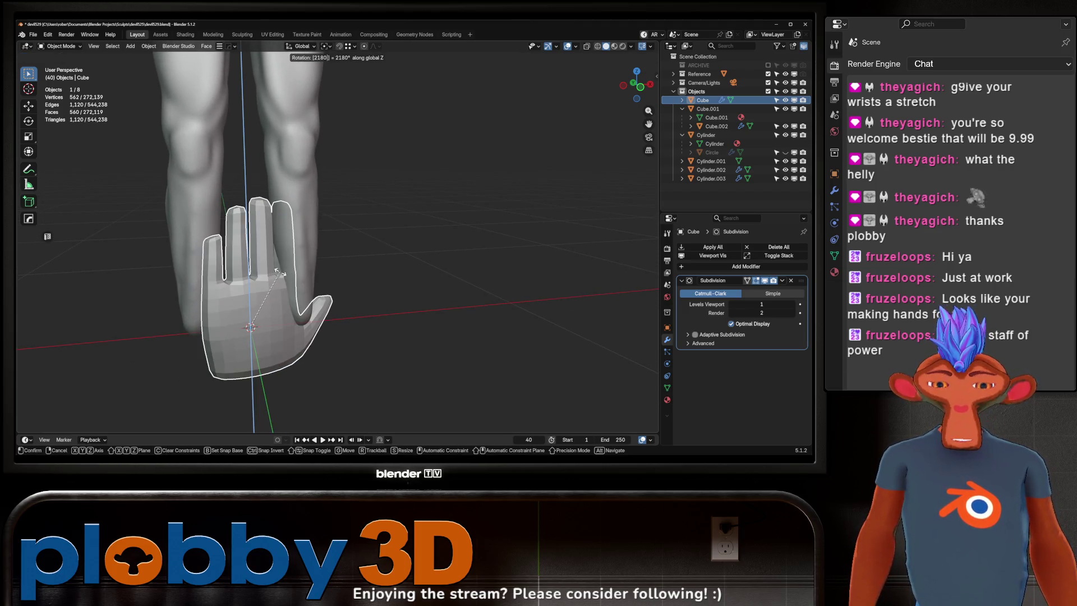
pyautogui.press('Escape')
pyautogui.write('rz180')
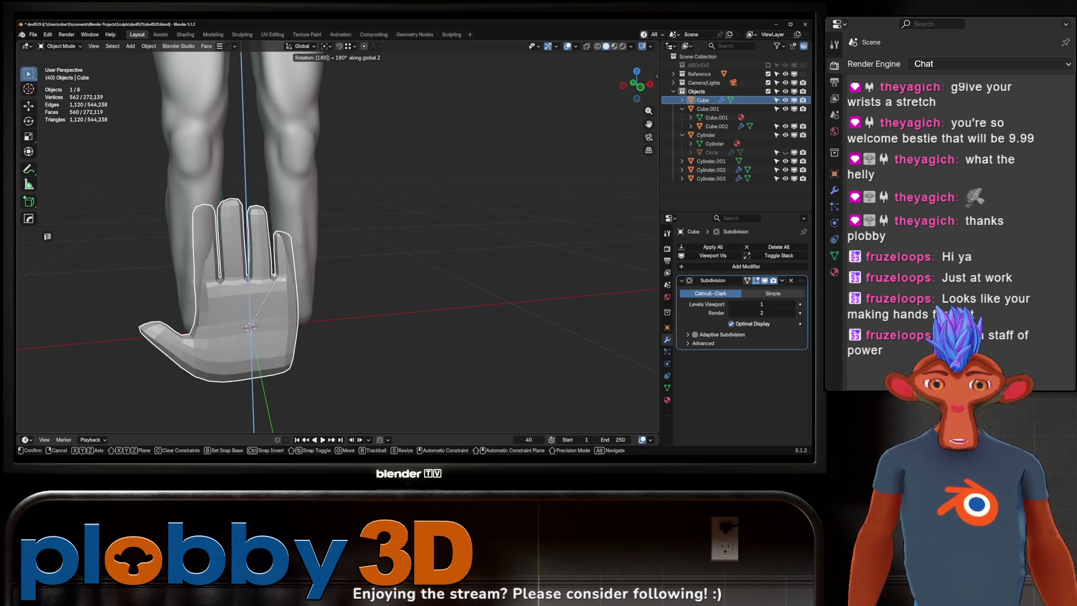
pyautogui.press('Return')
# - Nudge the hand slightly along the X axis
pyautogui.moveTo(270, 262)
pyautogui.mouseDown(button='middle')
pyautogui.moveTo(284, 247)
pyautogui.moveTo(274, 191)
pyautogui.mouseUp(button='middle')
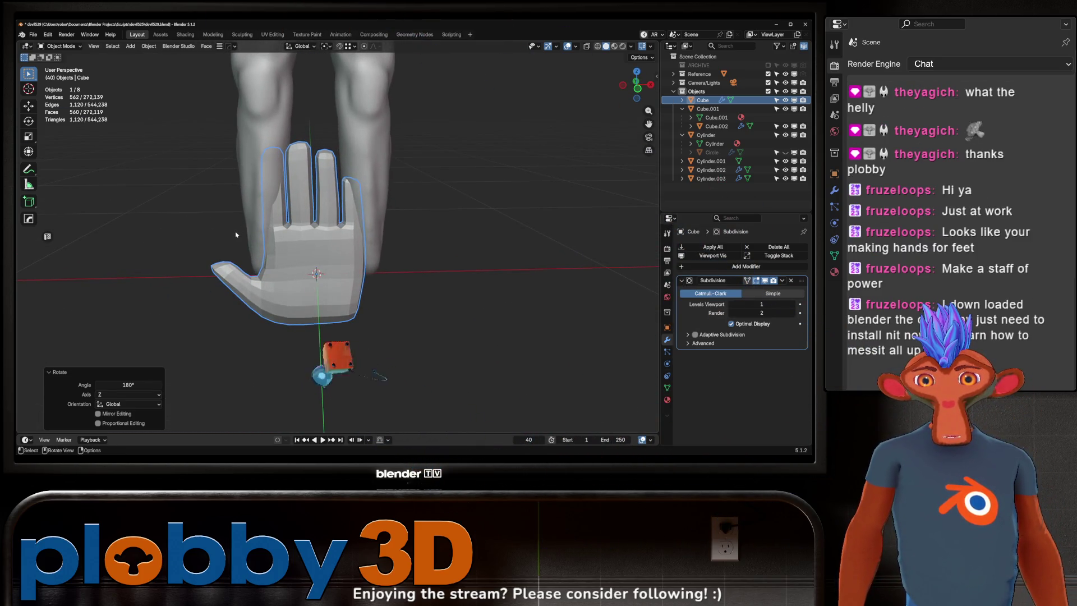
pyautogui.moveTo(280, 226); pyautogui.dragTo(277, 227, button='middle')
pyautogui.press('g')
pyautogui.press('x')
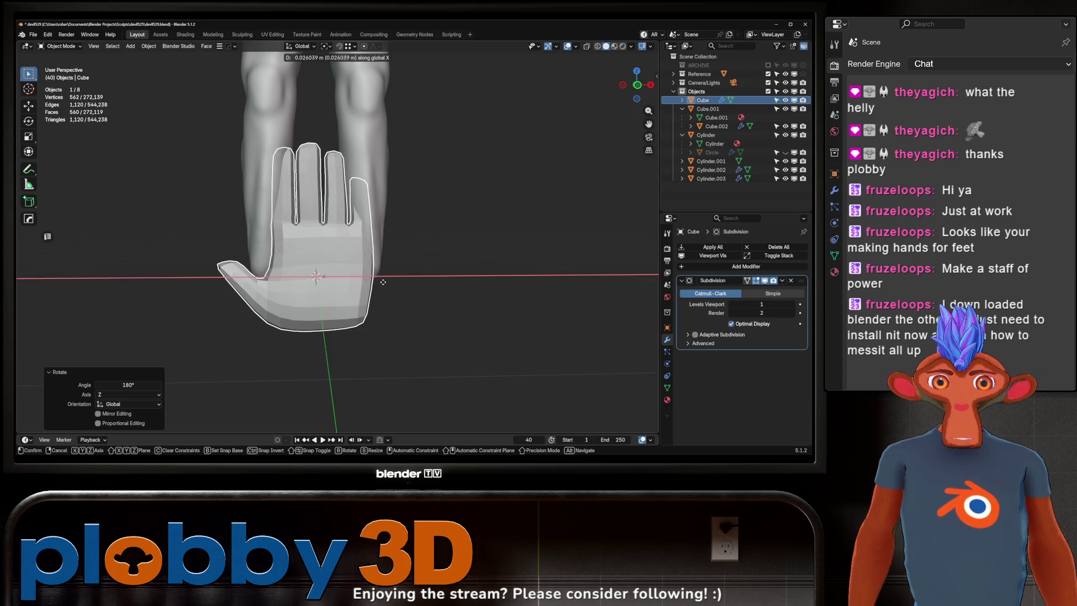
pyautogui.click(328, 237)
pyautogui.moveTo(327, 237)
pyautogui.mouseDown(button='middle')
pyautogui.moveTo(321, 264)
pyautogui.moveTo(318, 209)
pyautogui.moveTo(295, 229)
pyautogui.moveTo(380, 266)
pyautogui.moveTo(372, 247)
pyautogui.moveTo(528, 243)
pyautogui.moveTo(355, 275)
pyautogui.moveTo(421, 261)
pyautogui.moveTo(322, 254)
pyautogui.moveTo(281, 281)
pyautogui.moveTo(331, 283)
pyautogui.moveTo(342, 253)
pyautogui.moveTo(317, 185)
pyautogui.moveTo(314, 238)
pyautogui.moveTo(312, 216)
pyautogui.moveTo(345, 216)
pyautogui.moveTo(324, 228)
pyautogui.moveTo(351, 262)
pyautogui.moveTo(344, 163)
pyautogui.moveTo(345, 250)
pyautogui.moveTo(333, 234)
pyautogui.moveTo(276, 314)
pyautogui.mouseUp(button='middle')
# - Apply the hand's rotation and scale, set subdivision level 1, and apply the Subdivision modifier
pyautogui.hotkey('ctrl', 'a')
pyautogui.click(332, 258)
pyautogui.hotkey('ctrl', '2')
pyautogui.hotkey('ctrl', '0')
pyautogui.hotkey('ctrl', '1')
pyautogui.hotkey('ctrl', 'a')
# - Isolate the hand in local view and switch it into Sculpt Mode
pyautogui.press('KP_Divide')
pyautogui.hotkey('ctrl', 'Tab')
pyautogui.click(341, 289)
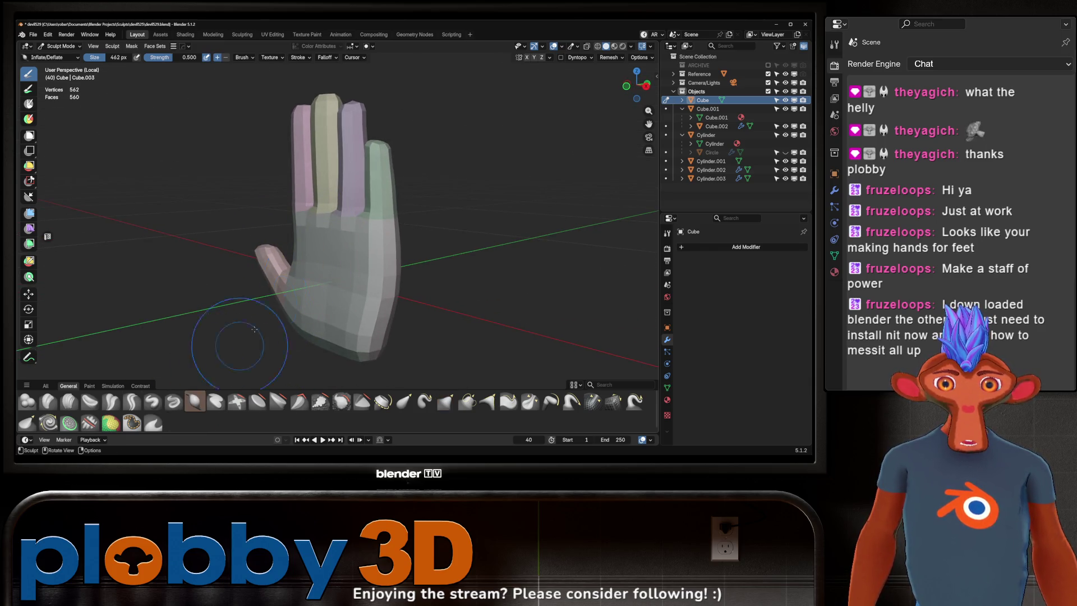
# - Shrink the sculpt brush to 302 px, turn the hand toward the camera, and enter Edit Mode
pyautogui.press('f')
pyautogui.click(320, 242)
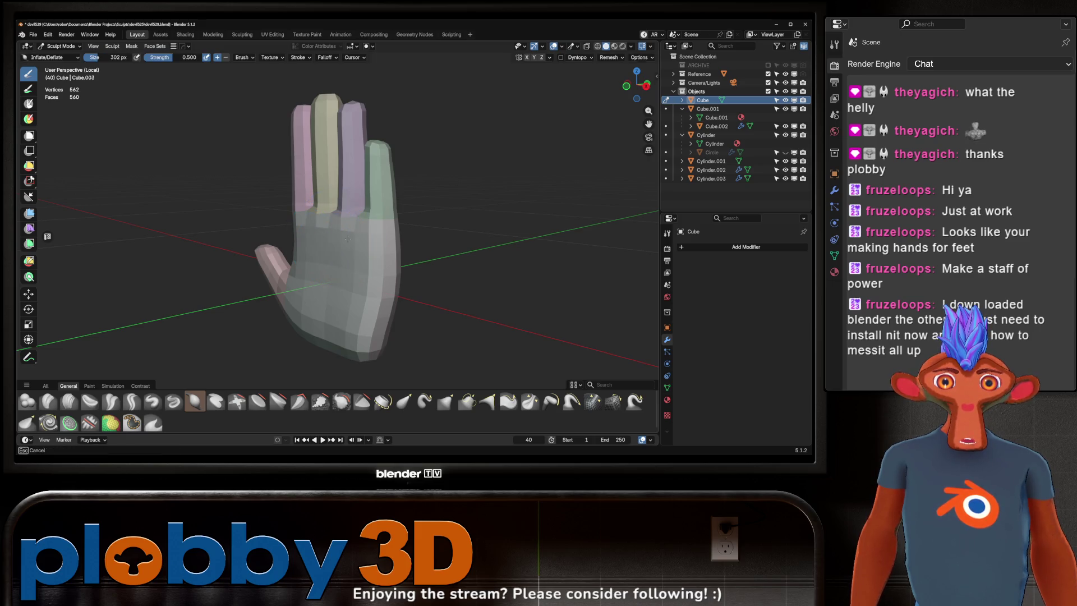
pyautogui.moveTo(311, 229)
pyautogui.mouseDown(button='middle')
pyautogui.moveTo(345, 236)
pyautogui.moveTo(280, 257)
pyautogui.mouseUp(button='middle')
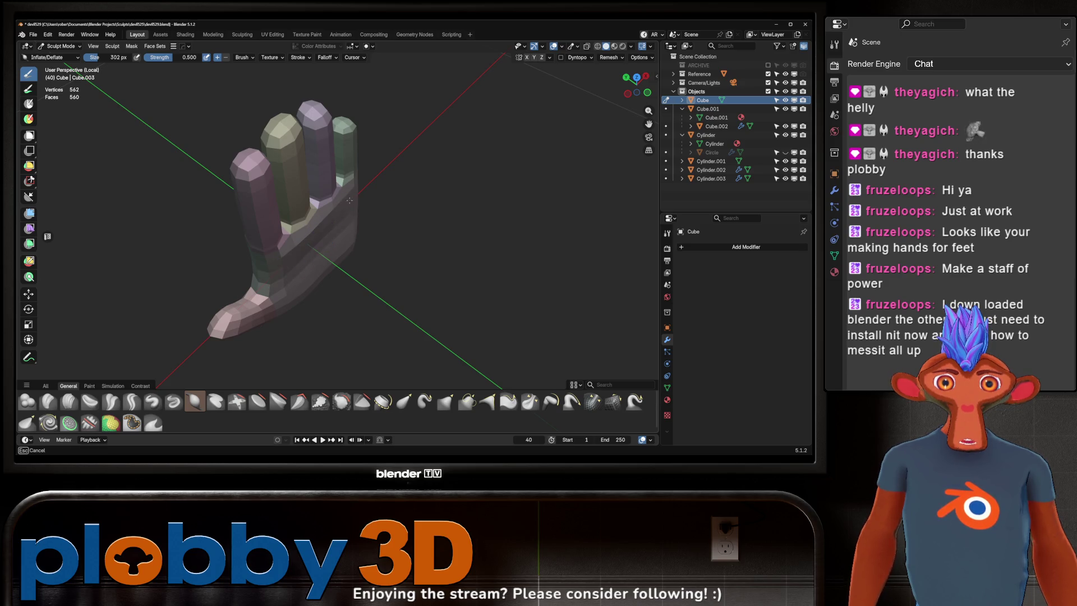
pyautogui.moveTo(355, 226)
pyautogui.mouseDown(button='middle')
pyautogui.moveTo(229, 272)
pyautogui.moveTo(324, 259)
pyautogui.moveTo(329, 233)
pyautogui.moveTo(337, 241)
pyautogui.moveTo(315, 242)
pyautogui.moveTo(348, 249)
pyautogui.moveTo(367, 304)
pyautogui.moveTo(355, 308)
pyautogui.moveTo(383, 232)
pyautogui.moveTo(267, 222)
pyautogui.moveTo(346, 233)
pyautogui.mouseUp(button='middle')
pyautogui.press('Tab')
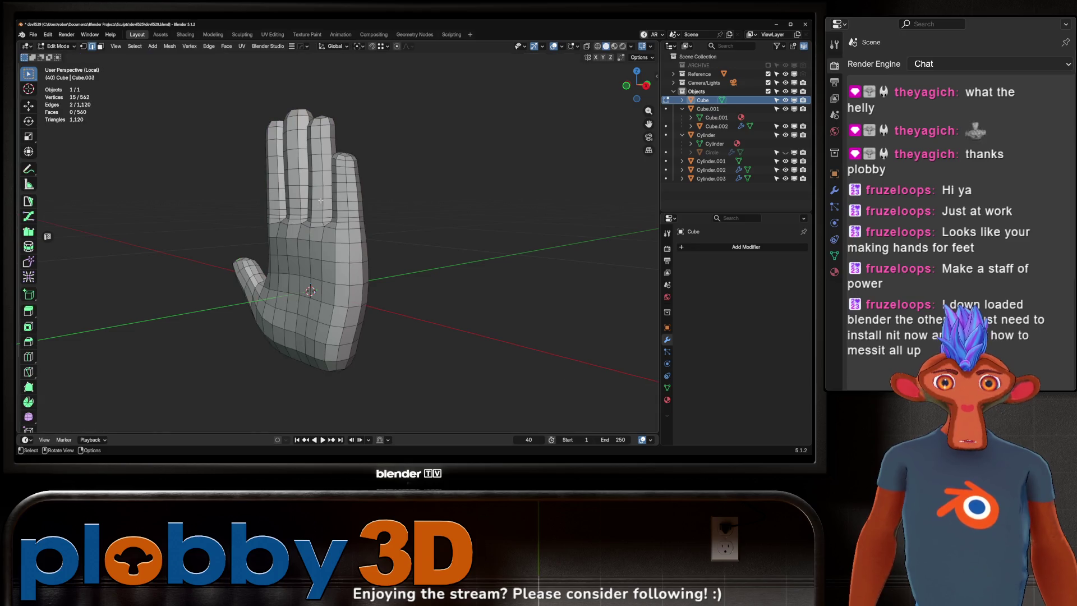
# - Select the fingertip face rings, grow the selection, view from the side, and enable proportional editing
pyautogui.keyDown('alt'); pyautogui.click(325, 131); pyautogui.keyUp('alt')
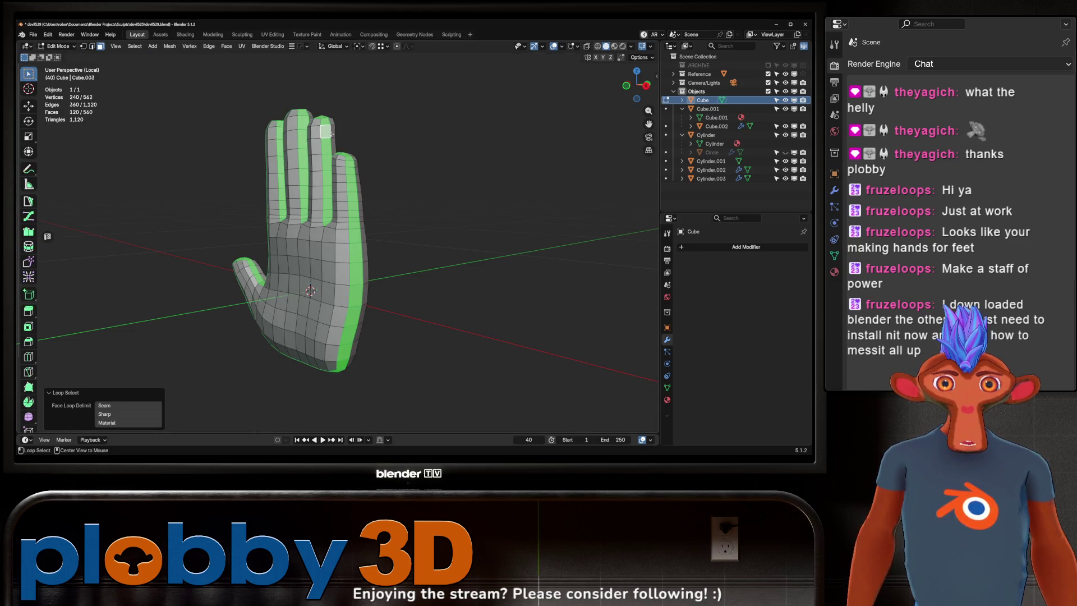
pyautogui.keyDown('alt'); pyautogui.click(326, 132); pyautogui.keyUp('alt')
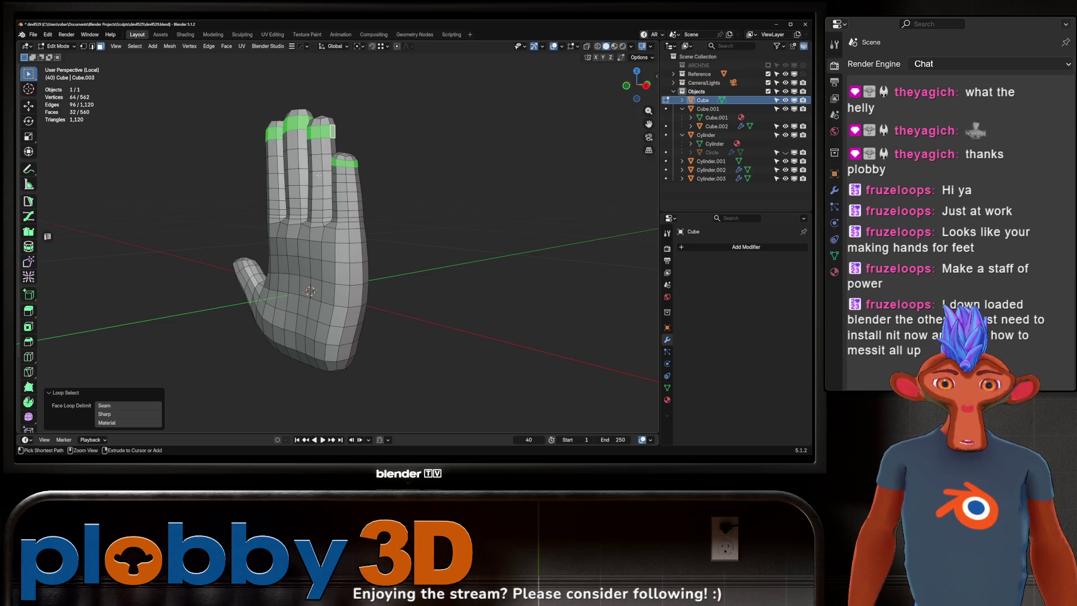
pyautogui.press('ctrl+KP_Add')
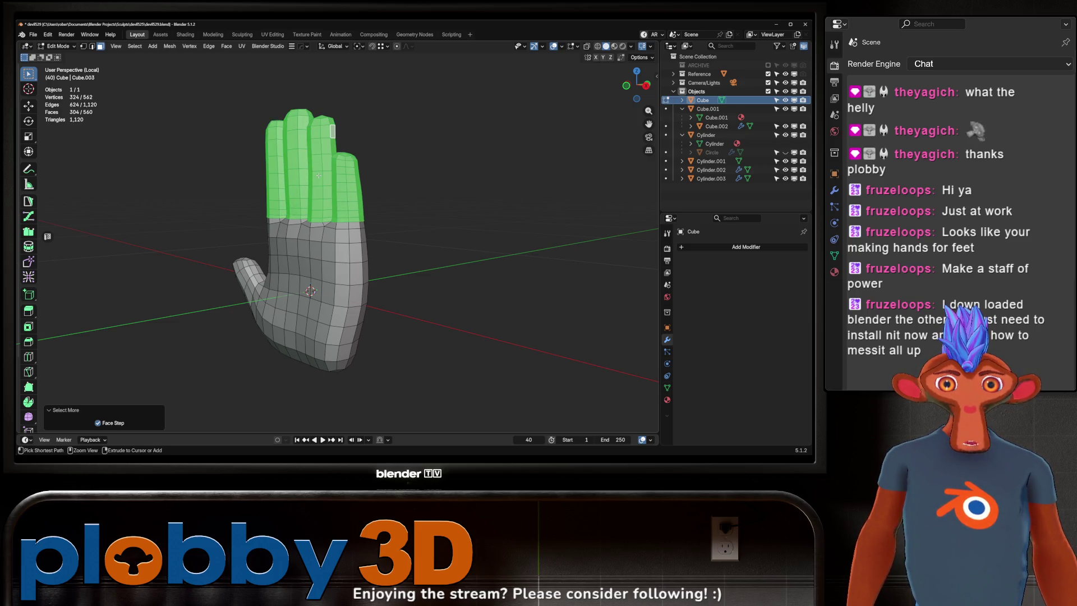
pyautogui.press('KP_3')
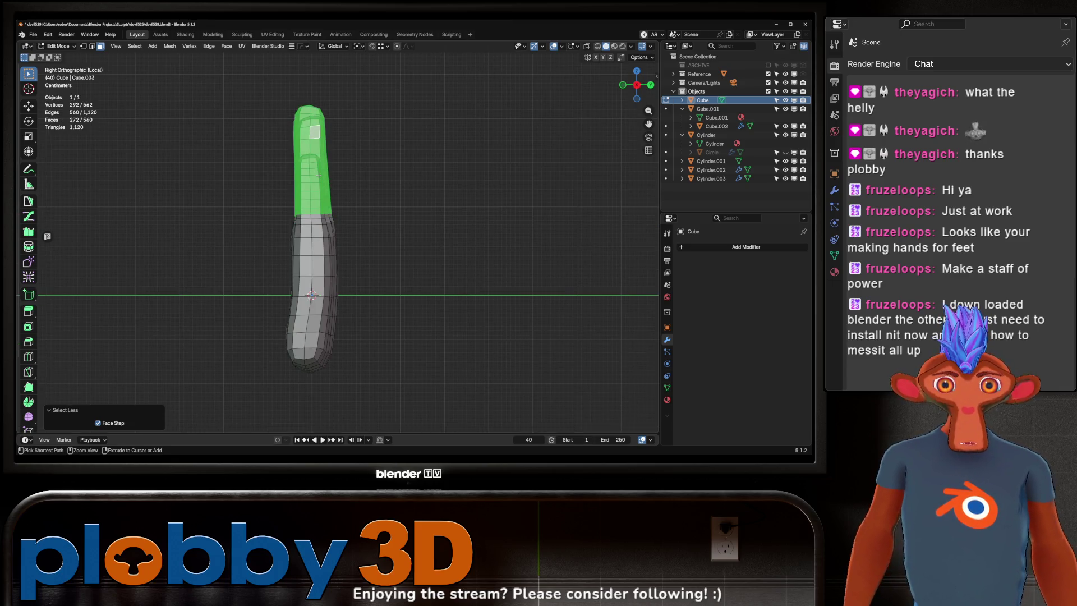
pyautogui.press('o')
# - Try X-axis rotations of the fingertips, cancel them, and orbit to an edge-on view of the hand
pyautogui.press('r')
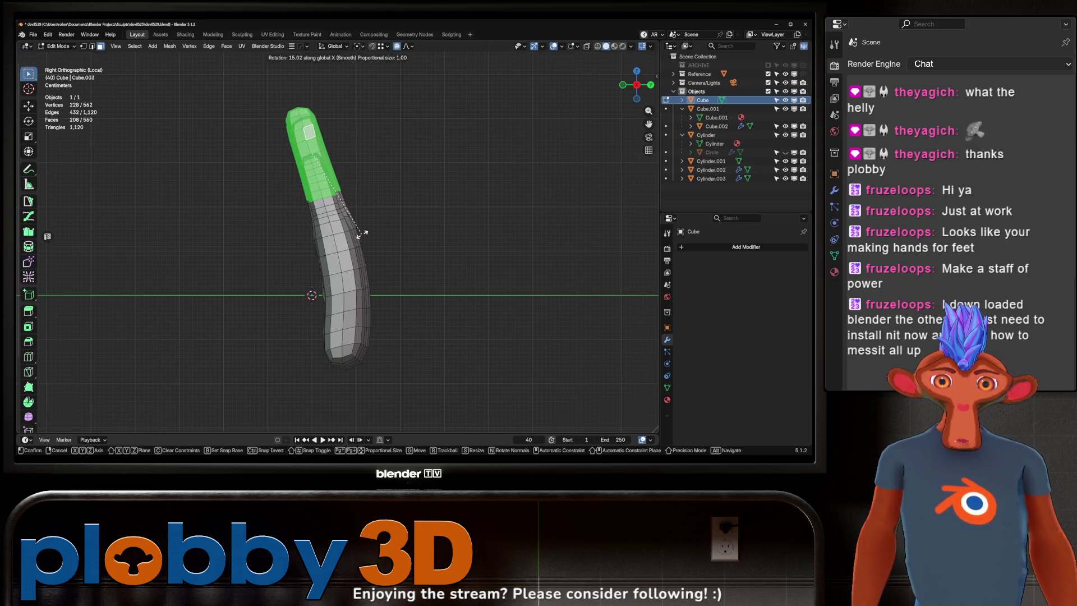
pyautogui.rightClick(340, 243)
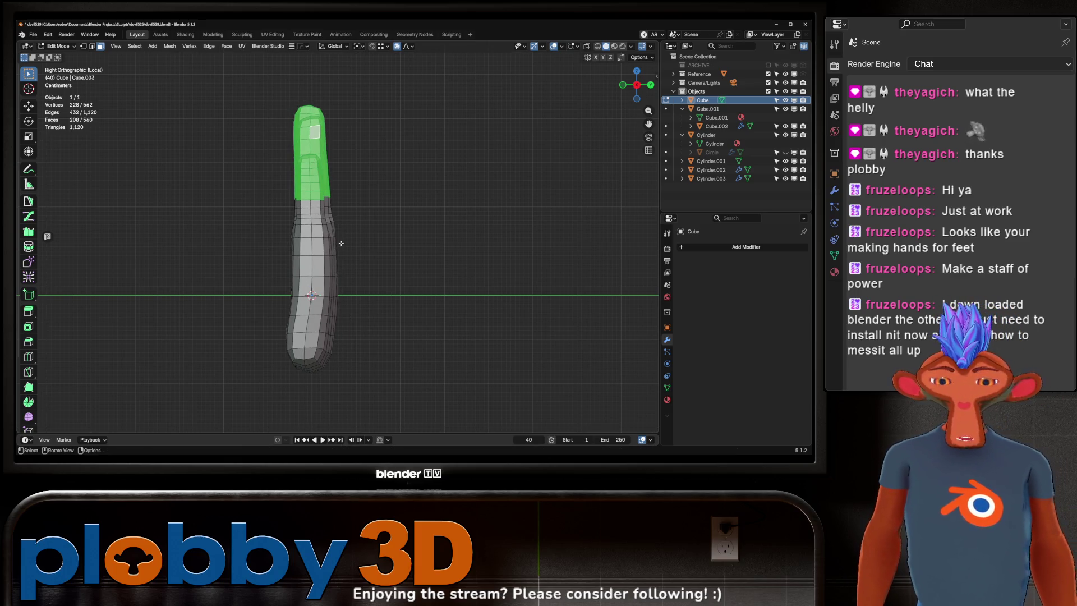
pyautogui.press('r')
pyautogui.press('x')
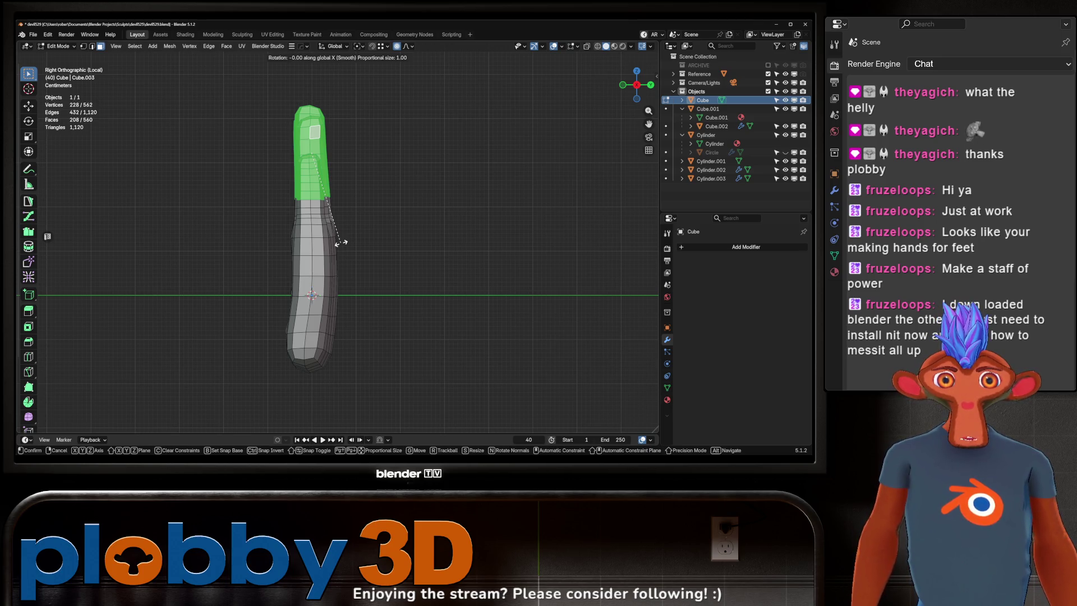
pyautogui.rightClick(341, 242)
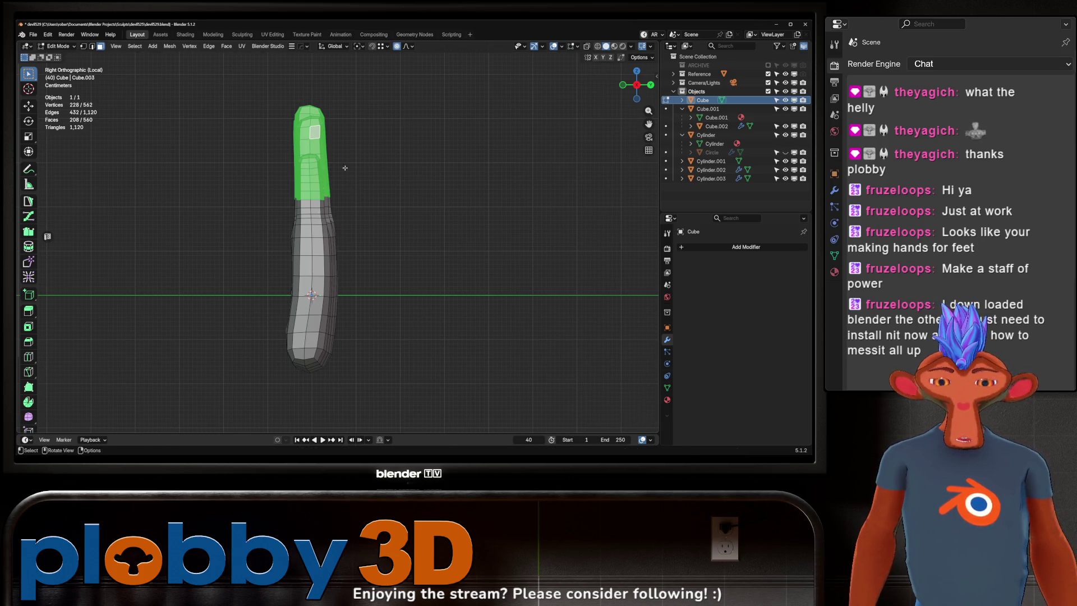
pyautogui.press('r')
pyautogui.press('x')
pyautogui.rightClick(330, 208)
pyautogui.moveTo(330, 208); pyautogui.dragTo(249, 216, button='middle')
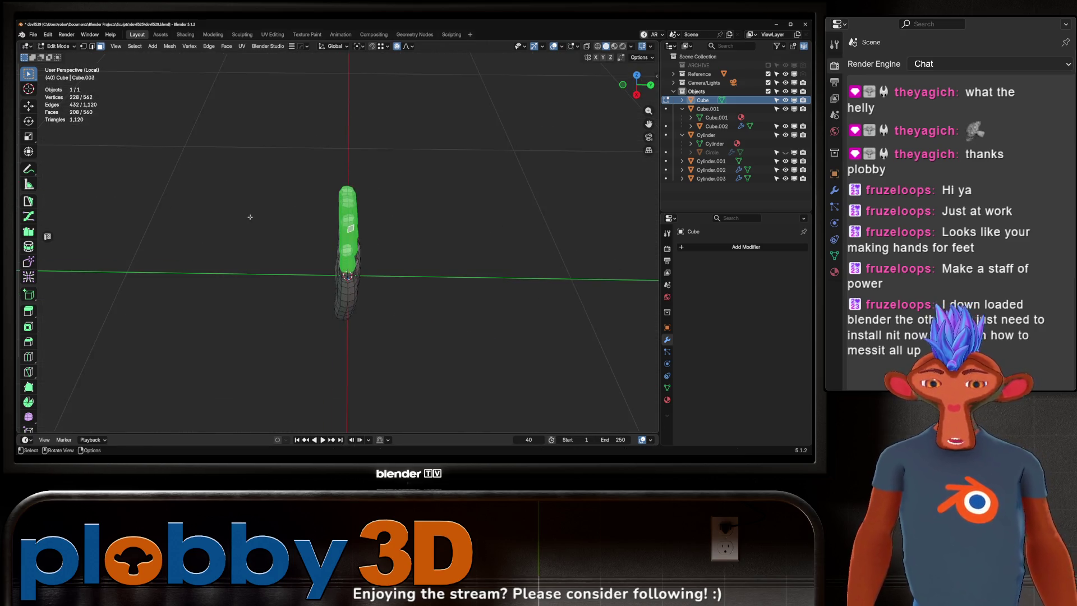
pyautogui.moveTo(377, 167); pyautogui.dragTo(298, 153, button='middle')
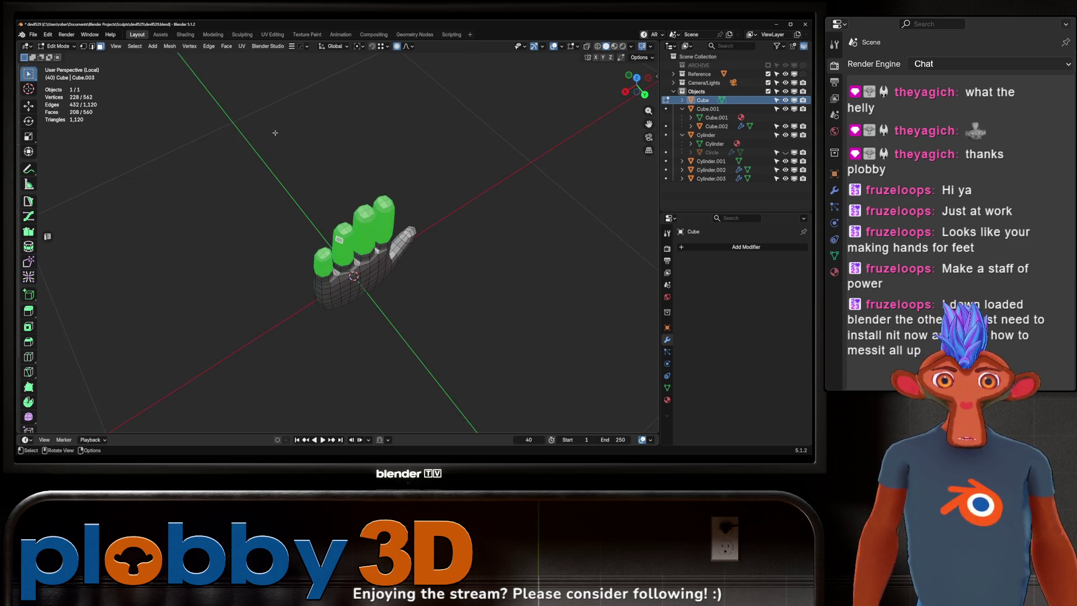
pyautogui.moveTo(161, 207); pyautogui.dragTo(481, 238, button='middle')
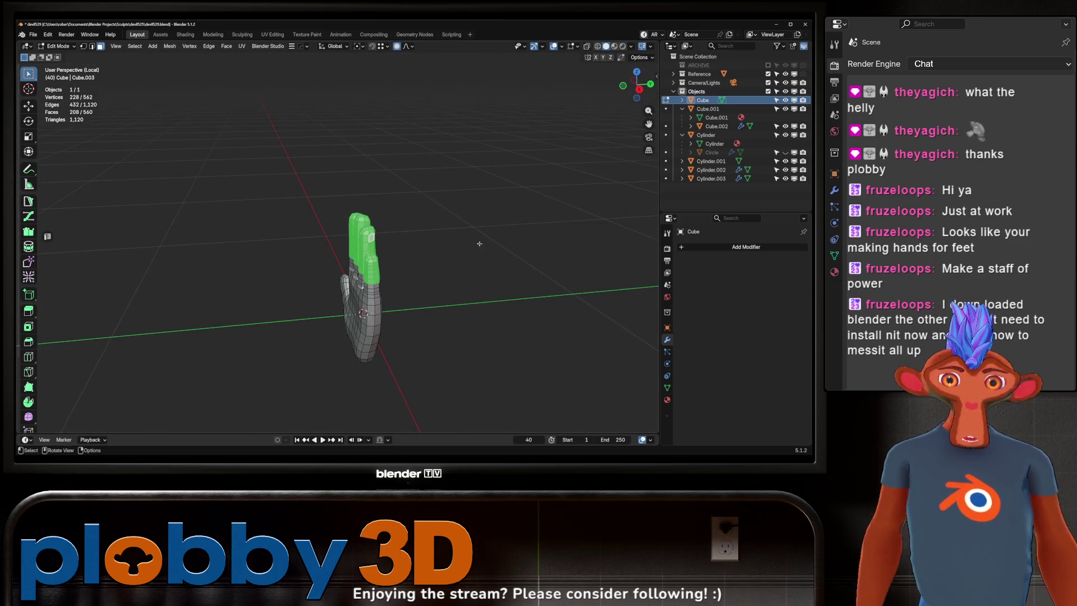
# - Tilt the fingertips around the X axis with smooth proportional falloff
pyautogui.press('r')
pyautogui.press('x')
pyautogui.scroll(14, 474, 242)
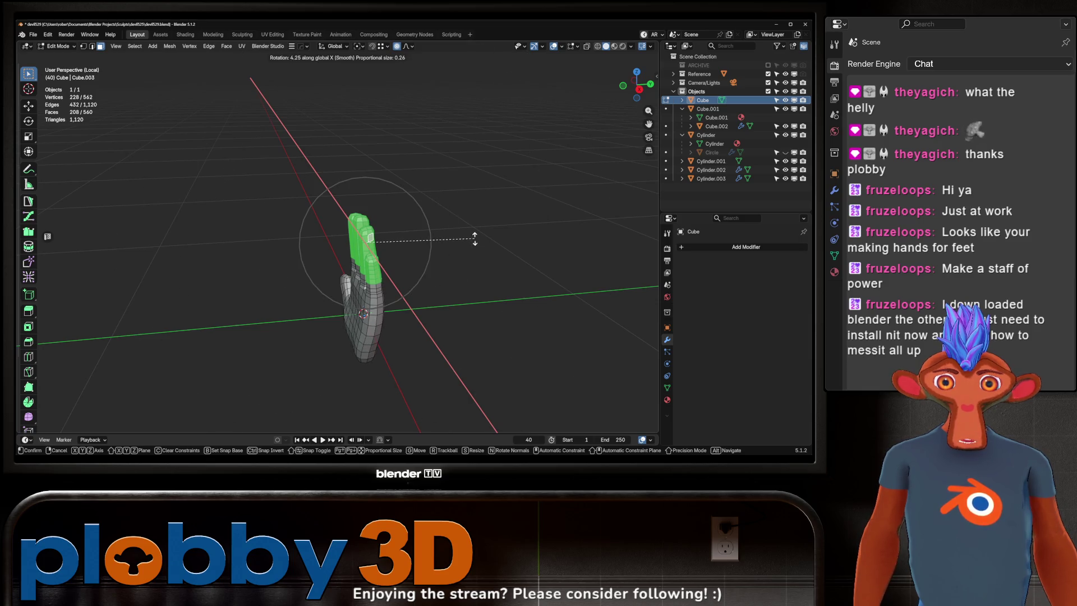
pyautogui.moveTo(475, 237)
pyautogui.mouseDown(button='middle')
pyautogui.moveTo(487, 238)
pyautogui.moveTo(457, 224)
pyautogui.moveTo(409, 271)
pyautogui.moveTo(392, 263)
pyautogui.moveTo(396, 241)
pyautogui.moveTo(323, 289)
pyautogui.mouseUp(button='middle')
pyautogui.click(485, 234)
# - Shift the fingertips slightly along Y and return the hand to Sculpt Mode
pyautogui.press('g')
pyautogui.press('y')
pyautogui.click(440, 232)
pyautogui.scroll(3, 393, 262)
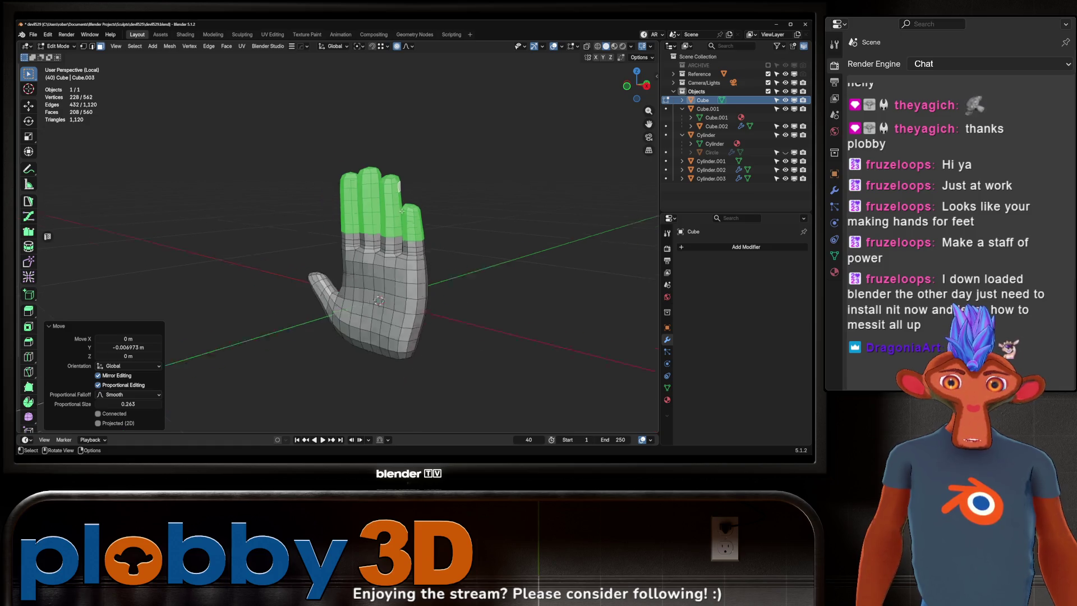
pyautogui.hotkey('ctrl', 'Tab')
pyautogui.moveTo(466, 220)
pyautogui.mouseDown(button='middle')
pyautogui.moveTo(421, 230)
pyautogui.moveTo(356, 218)
pyautogui.mouseUp(button='middle')
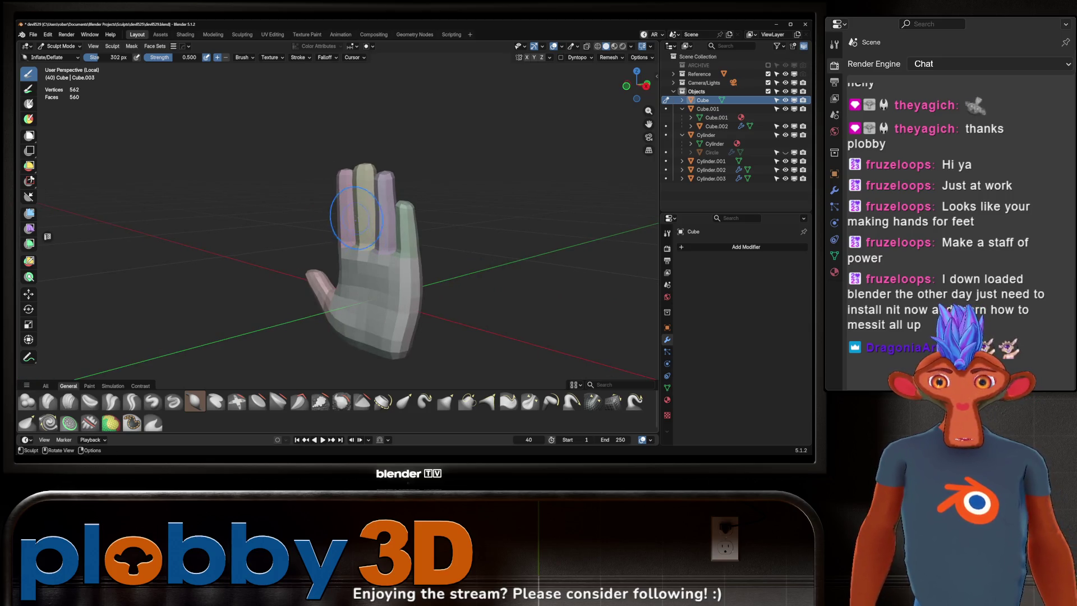
# - Check the shared brush size settings, then return the hand to Object Mode
pyautogui.rightClick(391, 234)
pyautogui.rightClick(391, 235)
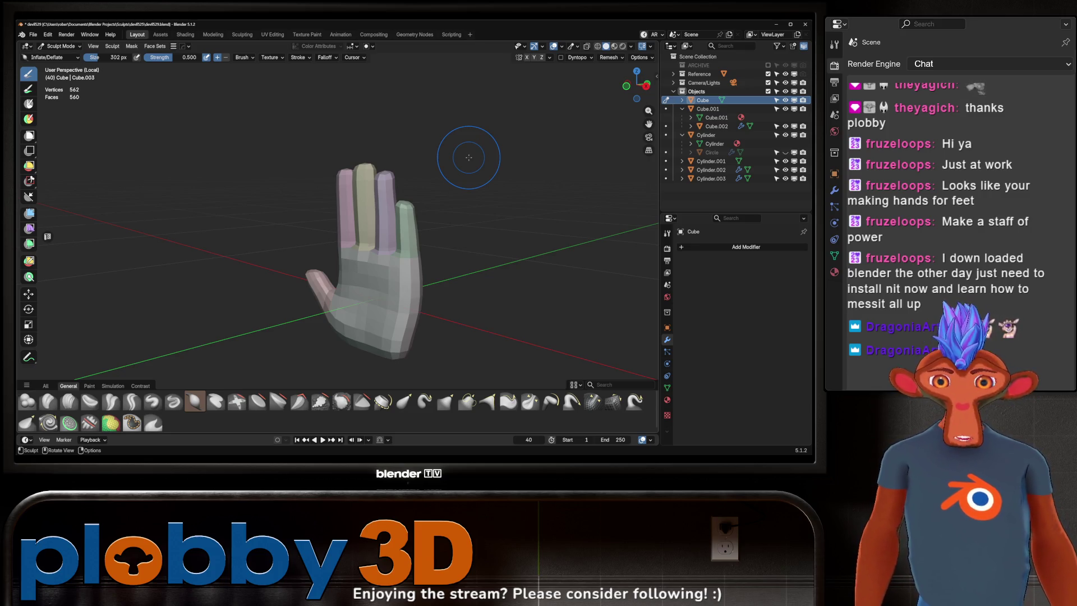
pyautogui.moveTo(268, 222); pyautogui.dragTo(250, 221, button='middle')
pyautogui.hotkey('ctrl', 'Tab')
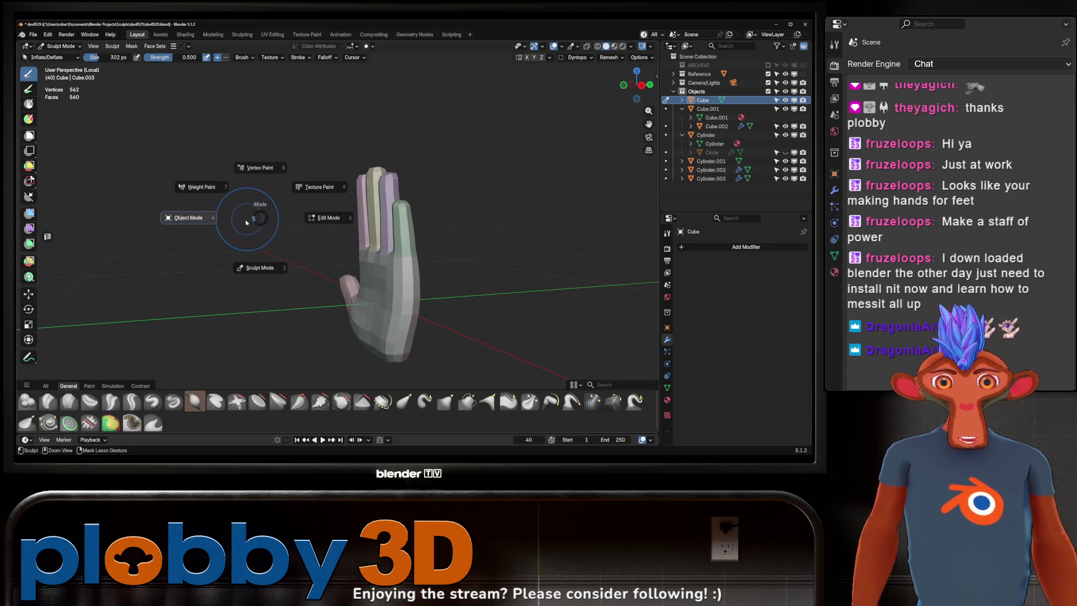
pyautogui.click(225, 222)
# - Hide the Cube hand mesh and exit Local View to show the whole scene
pyautogui.moveTo(329, 214); pyautogui.dragTo(321, 231, button='middle')
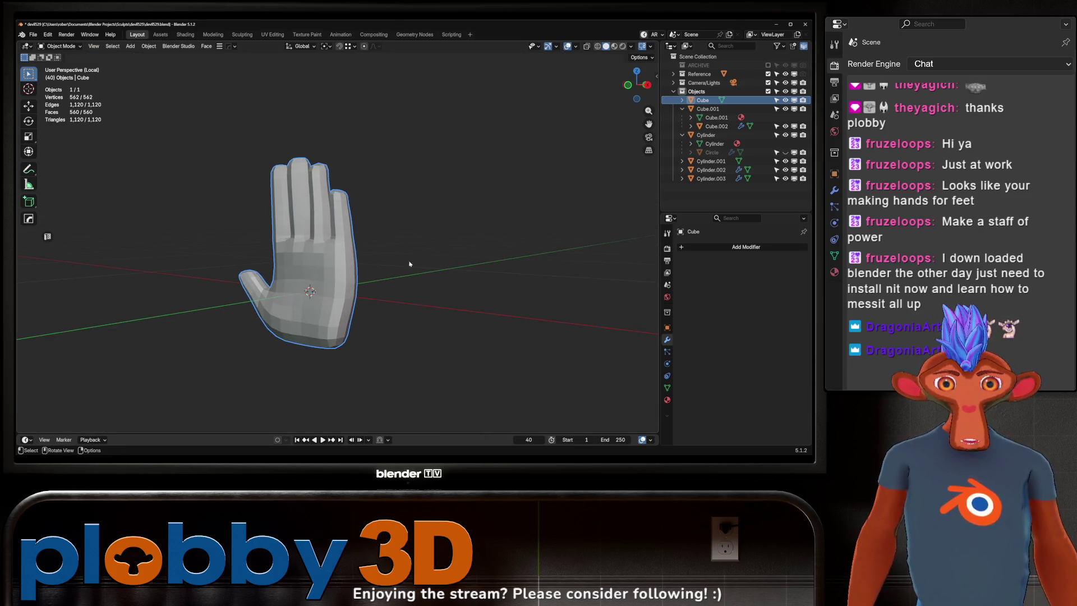
pyautogui.click(785, 100)
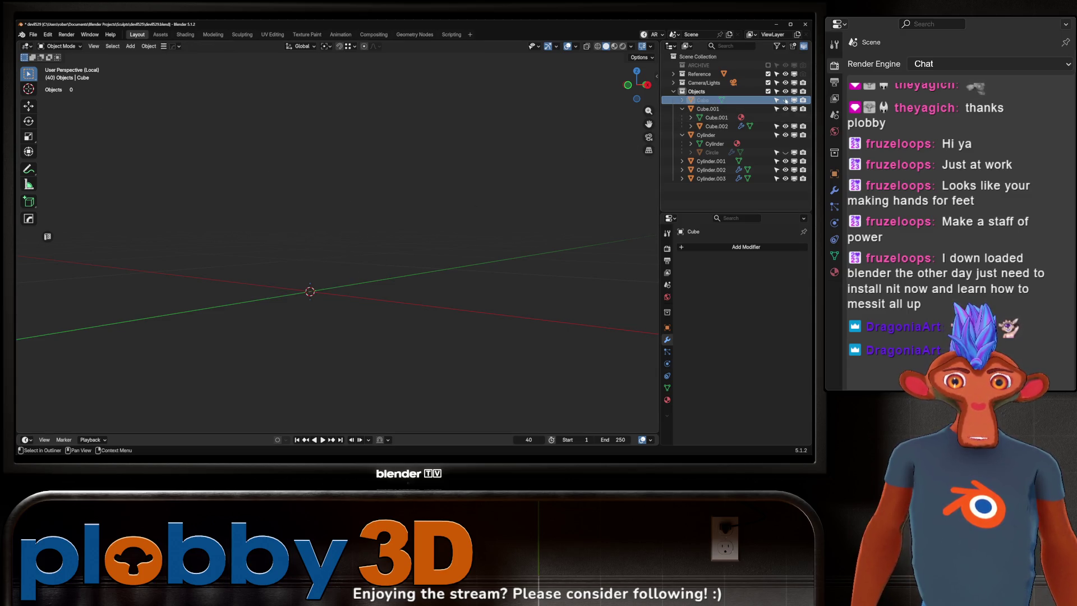
pyautogui.press('KP_Divide')
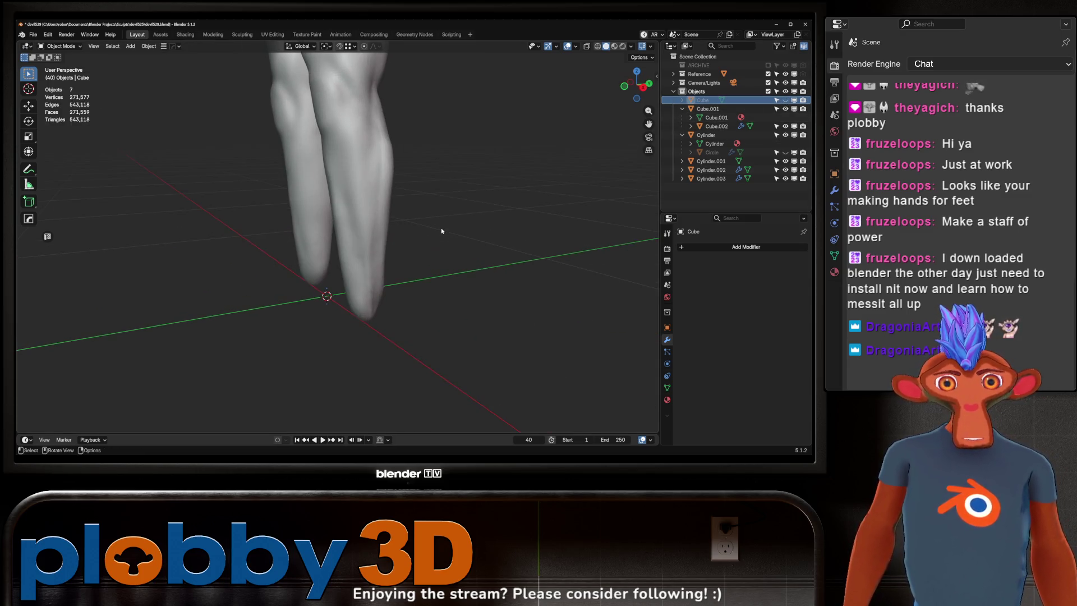
pyautogui.scroll(-3, 442, 230)
pyautogui.moveTo(441, 230)
pyautogui.mouseDown(button='middle')
pyautogui.moveTo(417, 251)
pyautogui.moveTo(459, 236)
pyautogui.moveTo(390, 206)
pyautogui.moveTo(360, 230)
pyautogui.moveTo(487, 228)
pyautogui.moveTo(368, 237)
pyautogui.moveTo(408, 223)
pyautogui.moveTo(345, 240)
pyautogui.moveTo(386, 219)
pyautogui.moveTo(357, 247)
pyautogui.moveTo(387, 249)
pyautogui.mouseUp(button='middle')
pyautogui.scroll(3, 378, 233)
pyautogui.click(344, 267)
pyautogui.click(387, 249)
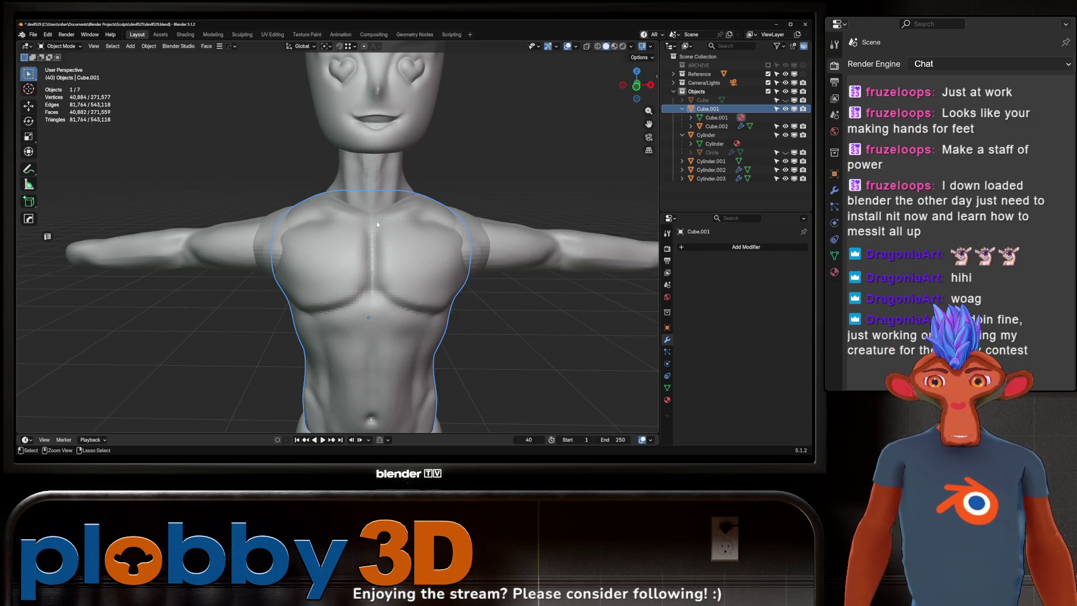
pyautogui.click(468, 287)
pyautogui.scroll(-3, 469, 285)
pyautogui.moveTo(469, 285)
pyautogui.mouseDown(button='middle')
pyautogui.moveTo(391, 265)
pyautogui.moveTo(433, 270)
pyautogui.moveTo(404, 284)
pyautogui.mouseUp(button='middle')
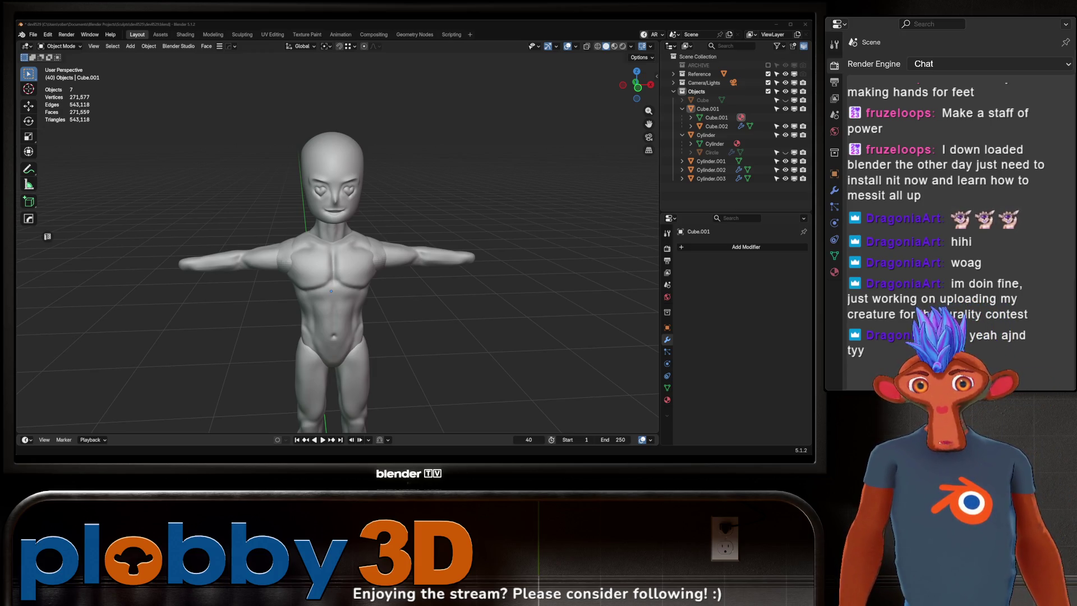
pyautogui.moveTo(393, 292)
pyautogui.mouseDown(button='middle')
pyautogui.moveTo(409, 276)
pyautogui.moveTo(349, 281)
pyautogui.mouseUp(button='middle')
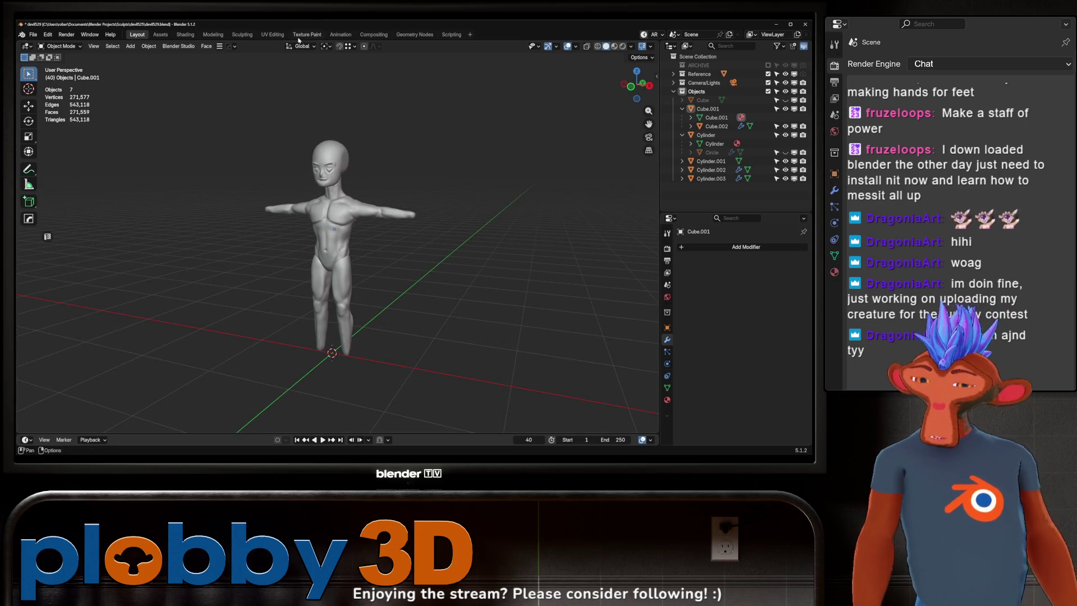